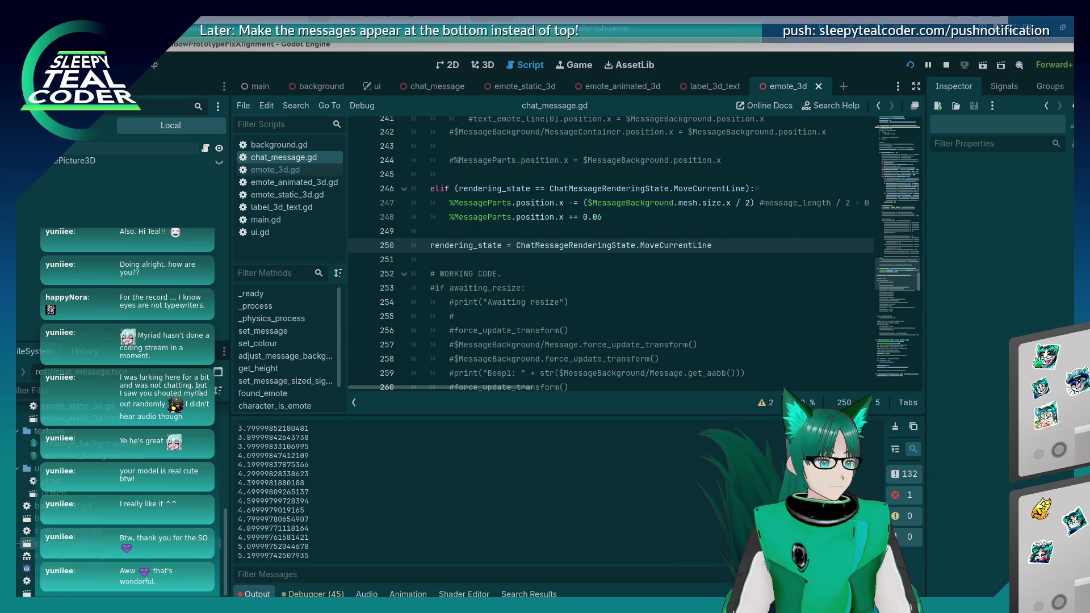
Scroll down through chat_message.gd beside the running five-message test chat window
{"action": "scroll", "coordinate": [587, 252], "scroll_direction": "down", "scroll_amount": 15}
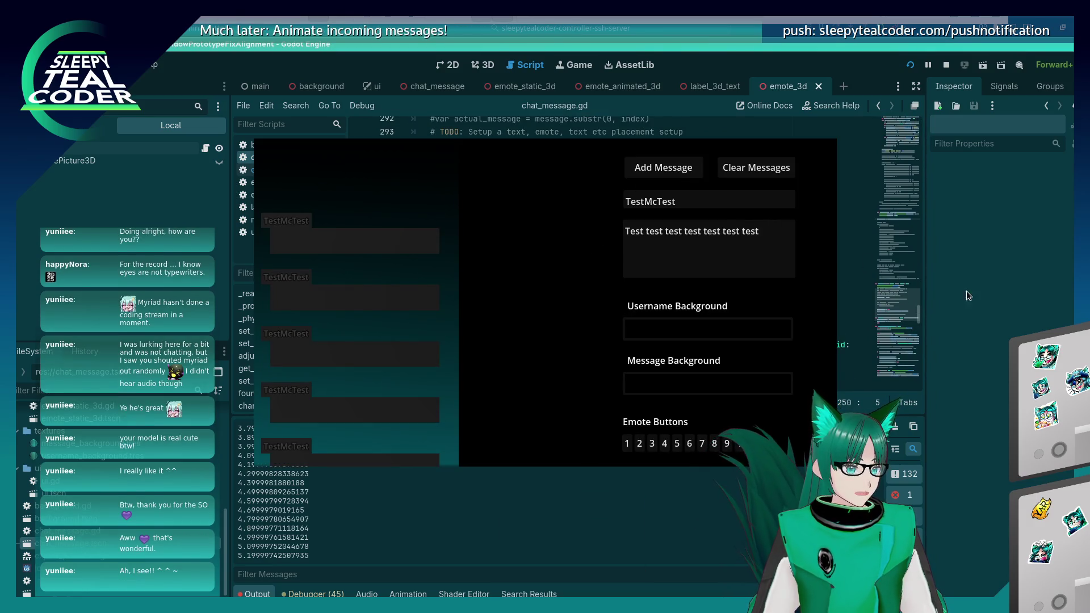
Indent line 250 of chat_message.gd under the branch above it
{"action": "left_click", "coordinate": [829, 64]}
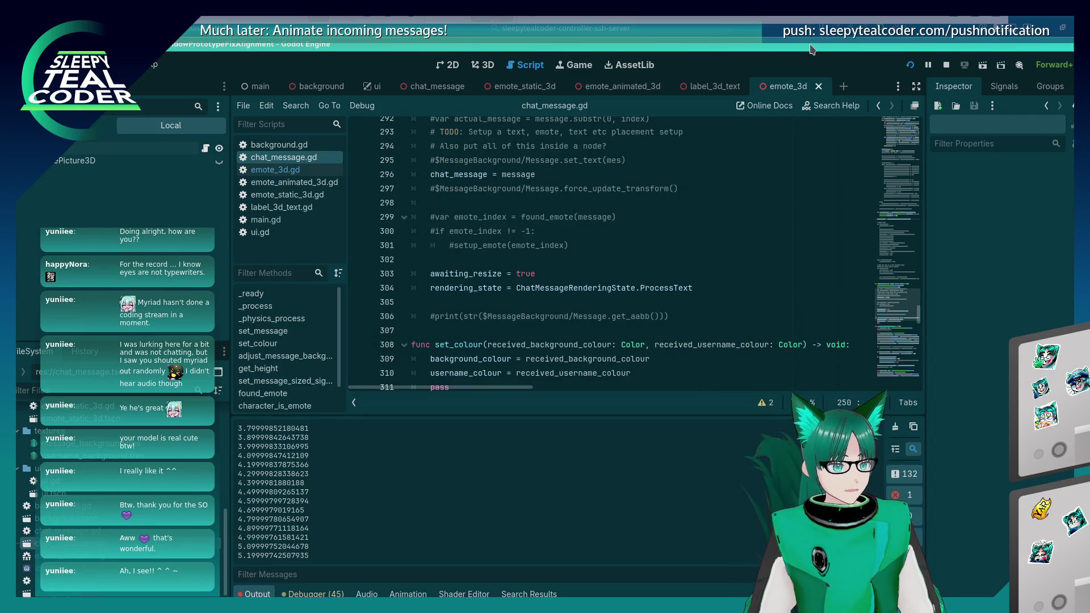
{"action": "scroll", "coordinate": [662, 250], "scroll_direction": "up", "scroll_amount": 3}
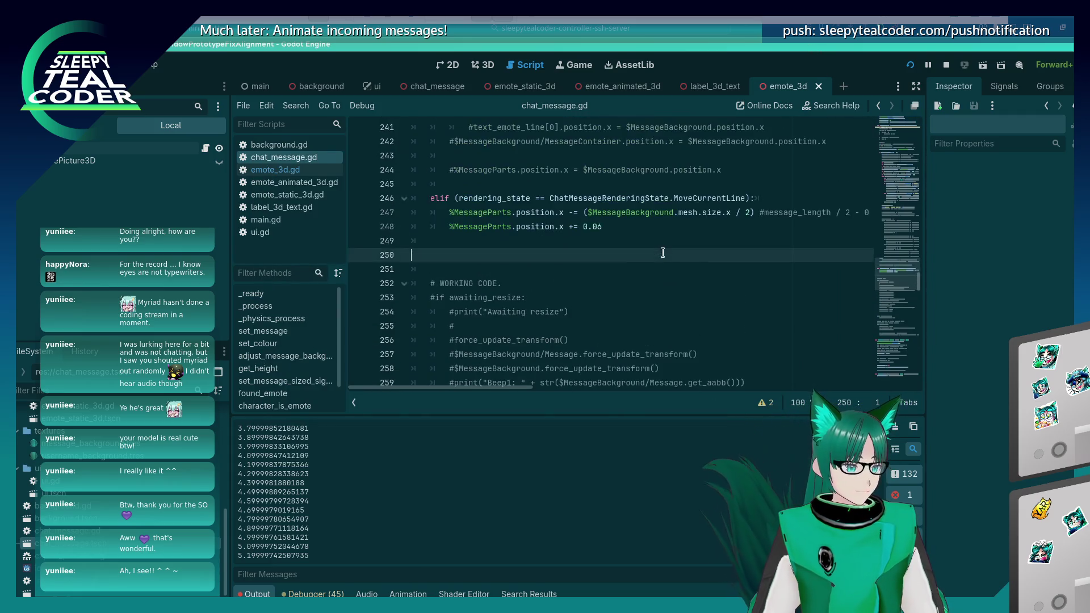
{"action": "key", "text": "End"}
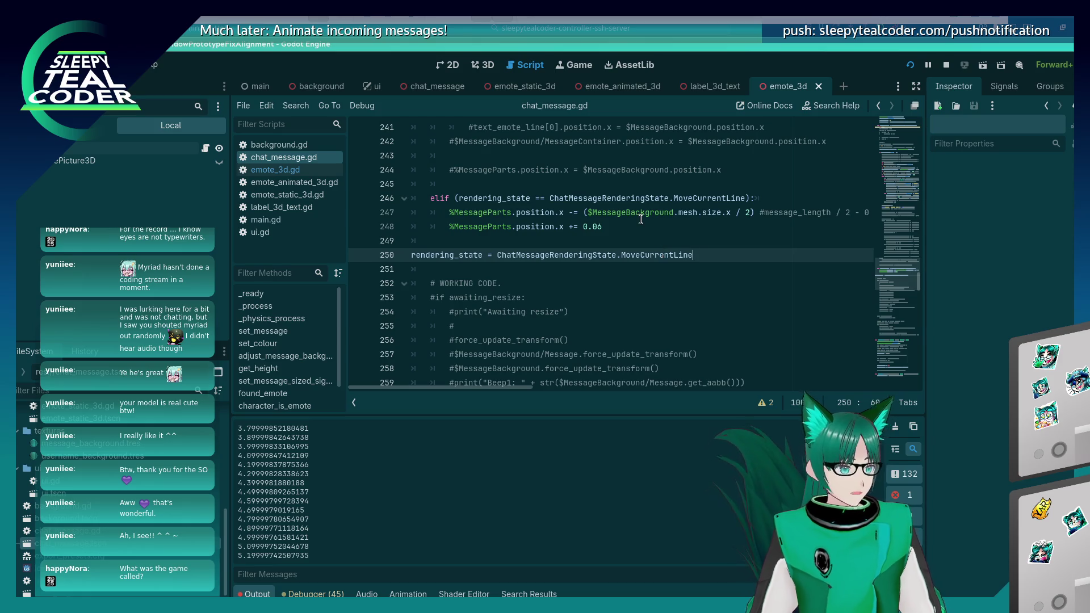
{"action": "key", "text": "Home"}
{"action": "key", "text": "Tab"}
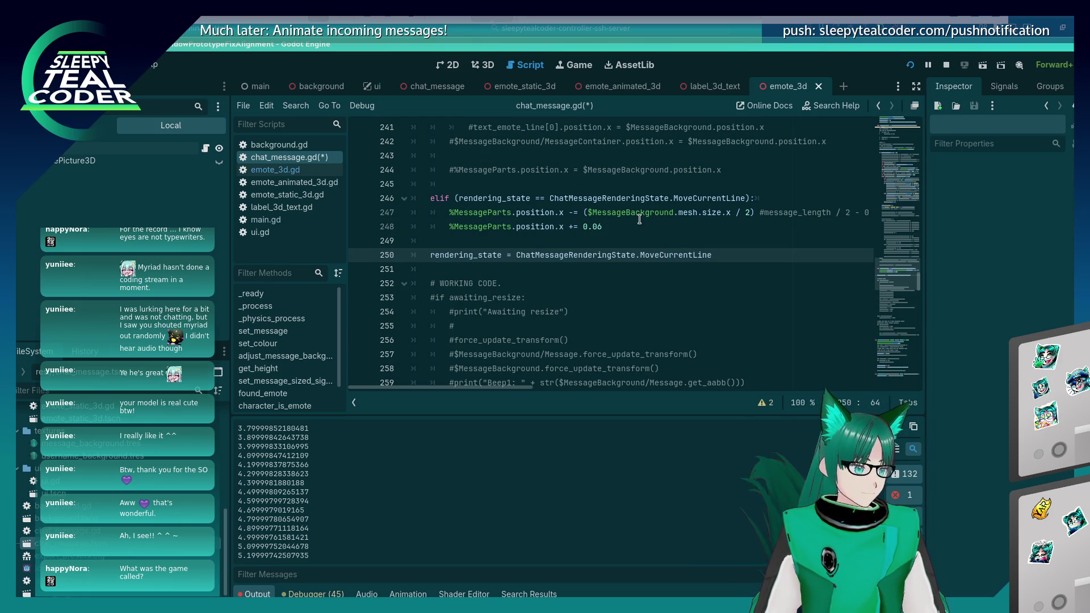
{"action": "key", "text": "shift+Home"}
{"action": "key", "text": "BackSpace"}
{"action": "key", "text": "BackSpace"}
{"action": "key", "text": "BackSpace"}
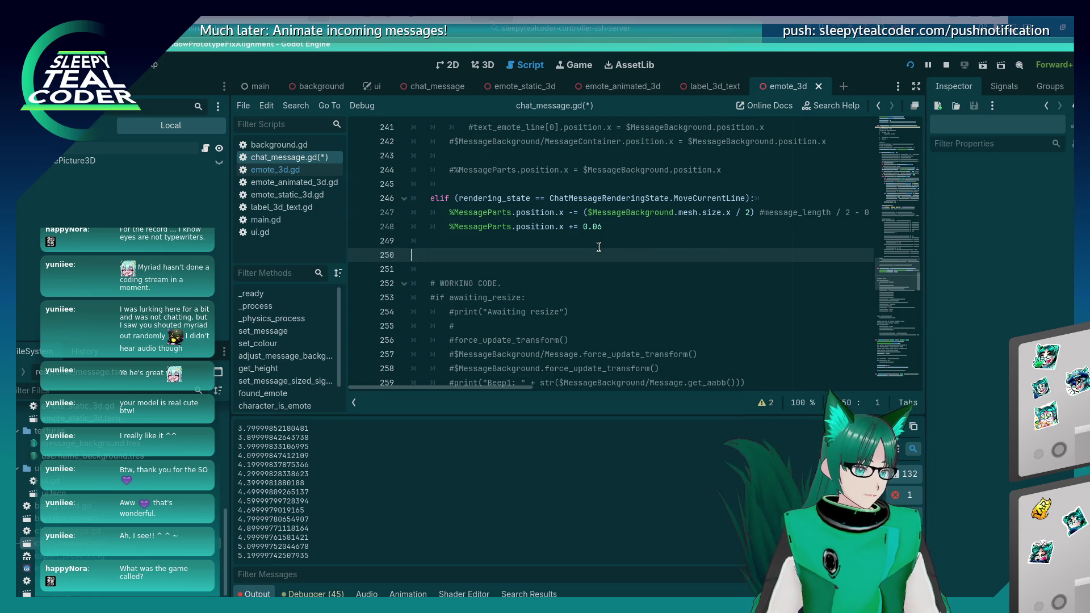
{"action": "key", "text": "ctrl+z"}
{"action": "key", "text": "ctrl+z"}
{"action": "key", "text": "ctrl+z"}
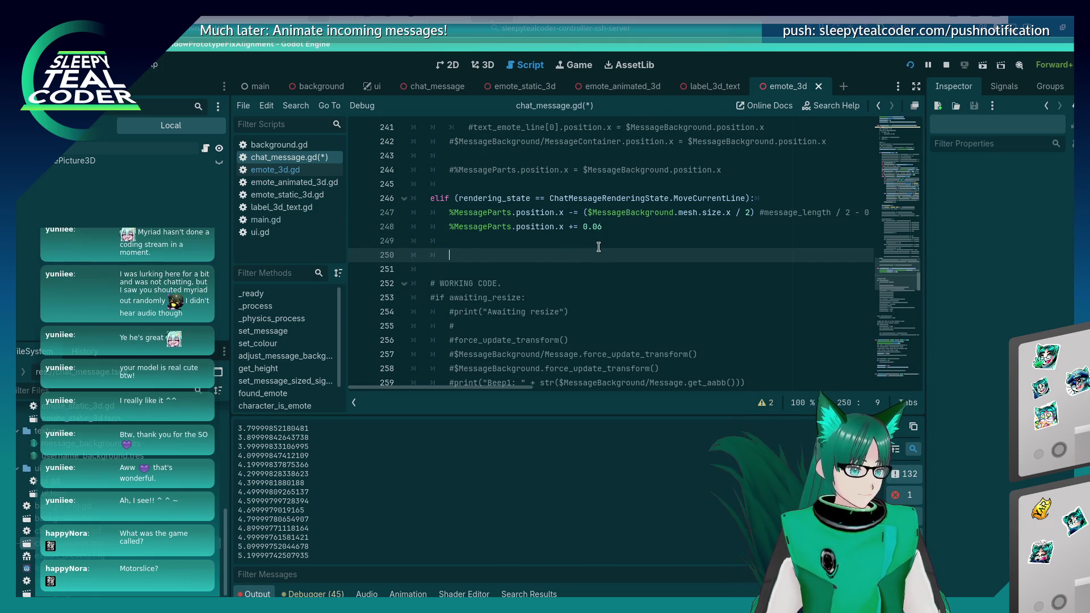
{"action": "type", "text": "rendering_state = ChatMessageRenderingState.MoveCurrentLin"}
Change line 250's rendering state from MoveCurrentLine to Idle and save the script
{"action": "key", "text": "End"}
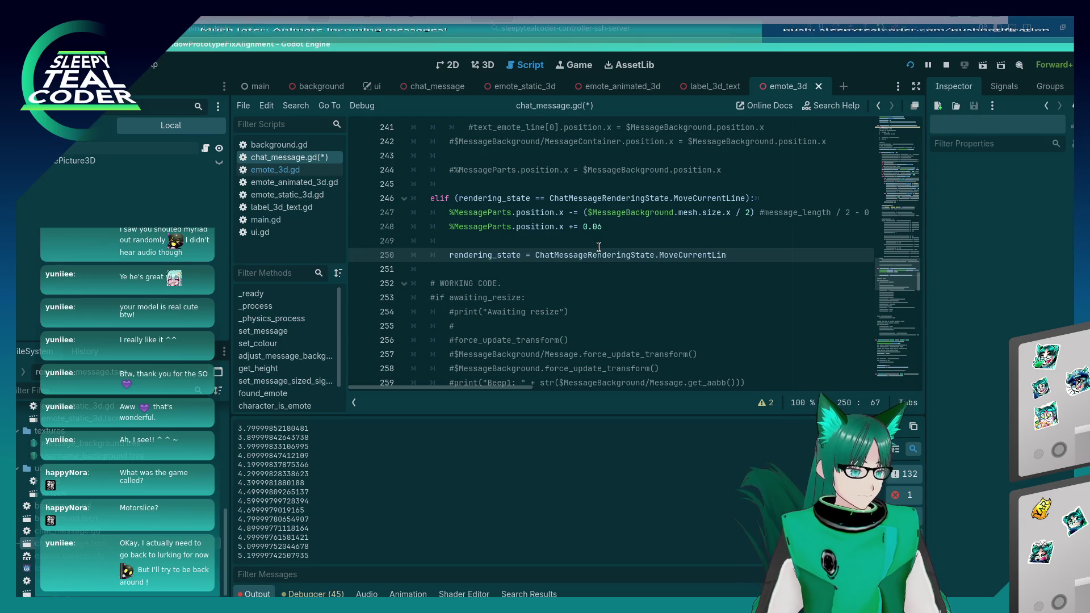
{"action": "key", "text": "BackSpace"}
{"action": "key", "text": "BackSpace"}
{"action": "key", "text": "BackSpace"}
{"action": "type", "text": "Idl"}
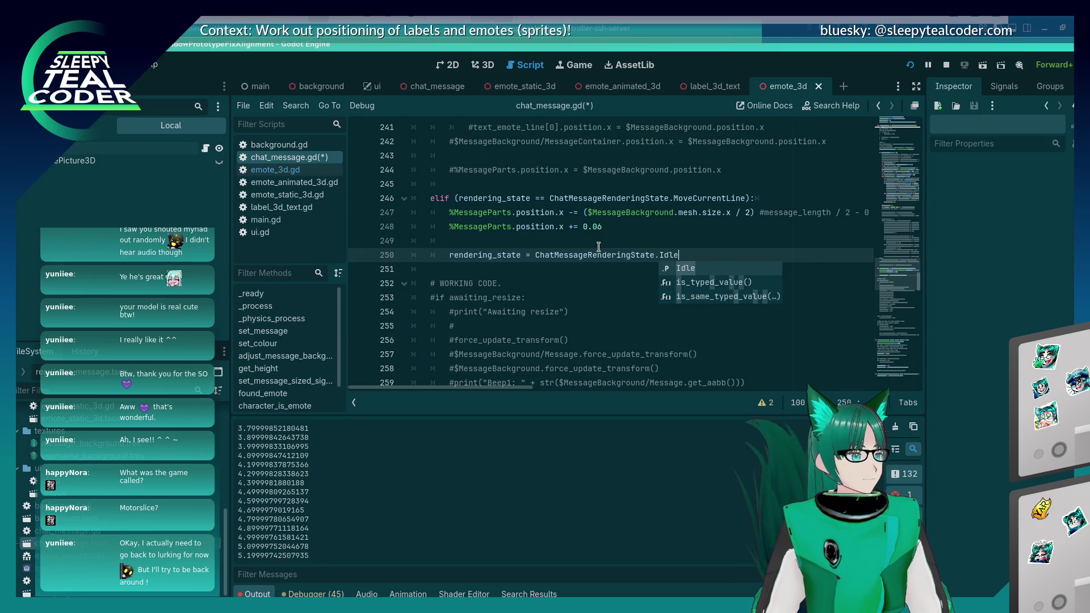
{"action": "key", "text": "Return"}
{"action": "key", "text": "ctrl+s"}
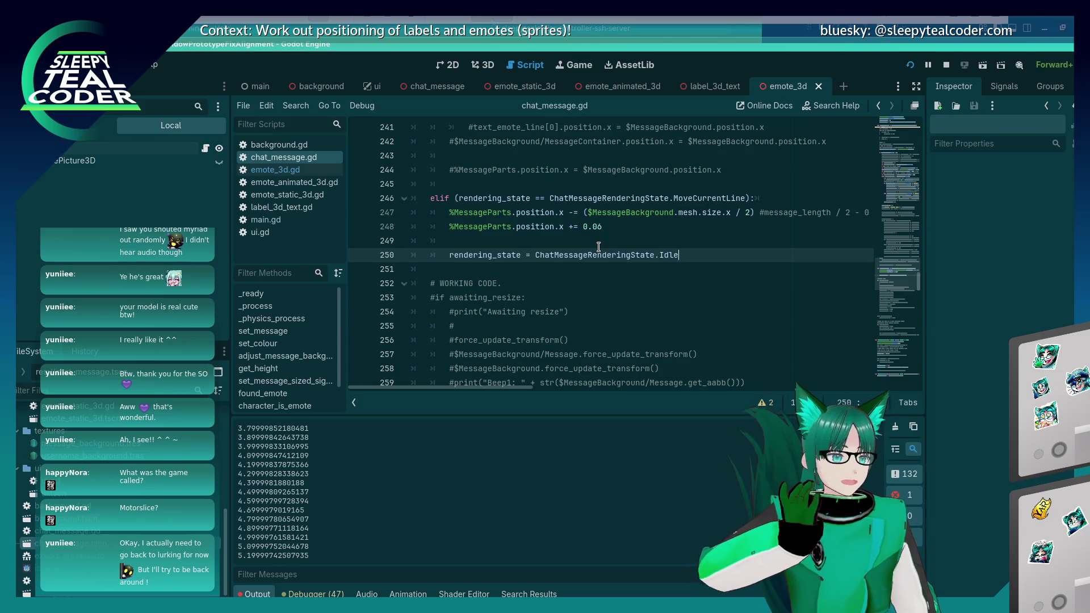
{"action": "key", "text": "shift+Home"}
{"action": "key", "text": "ctrl+c"}
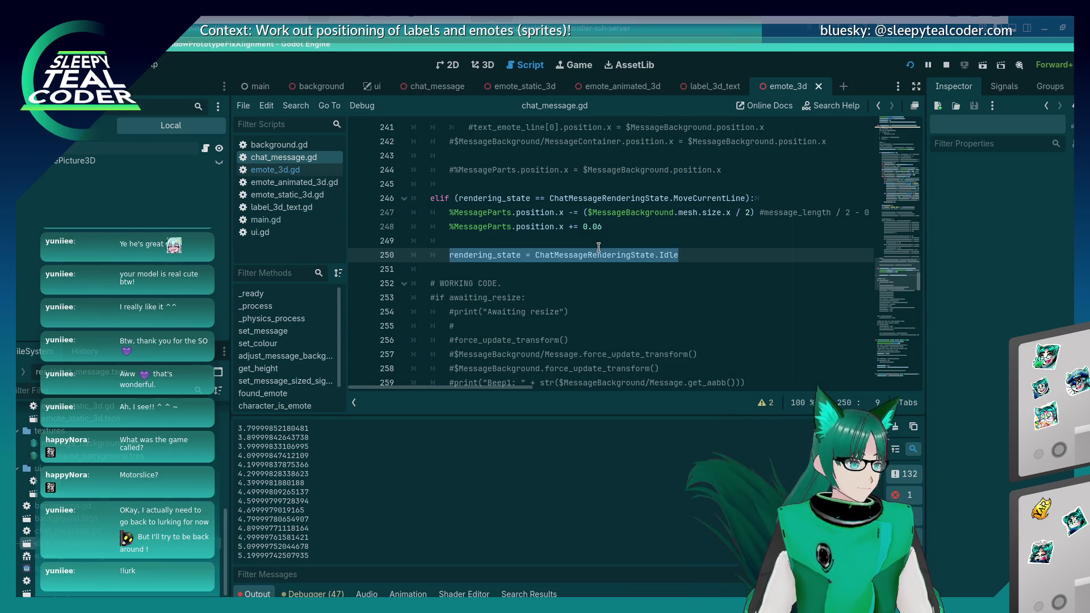
Cut the Idle rendering-state assignment from line 250 for reuse
{"action": "scroll", "coordinate": [598, 247], "scroll_direction": "up", "scroll_amount": 2}
{"action": "scroll", "coordinate": [599, 247], "scroll_direction": "down", "scroll_amount": 4}
{"action": "scroll", "coordinate": [599, 248], "scroll_direction": "up", "scroll_amount": 6}
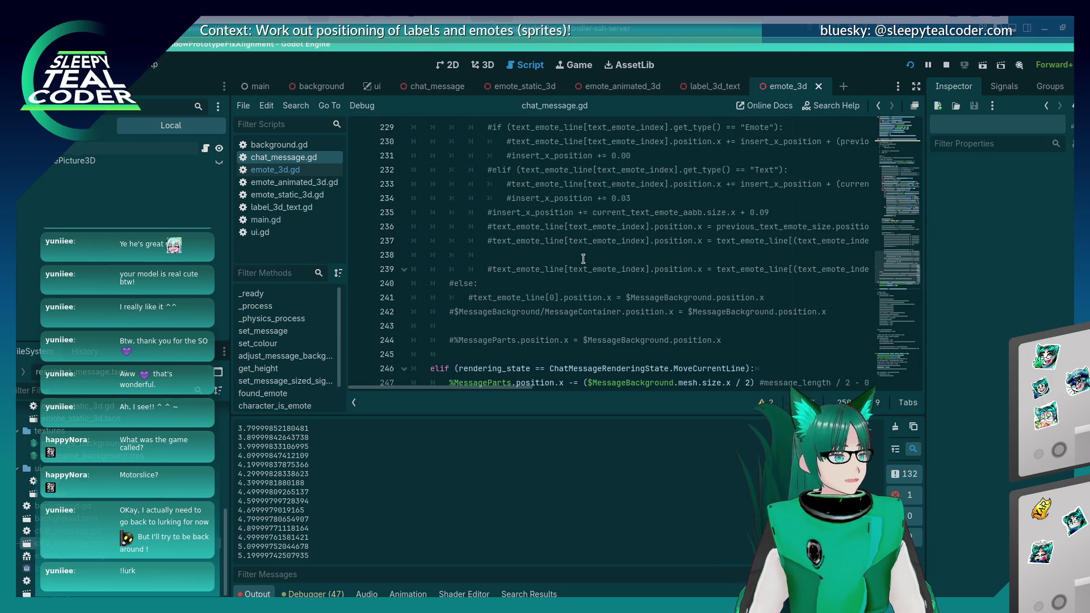
{"action": "scroll", "coordinate": [583, 259], "scroll_direction": "down", "scroll_amount": 3}
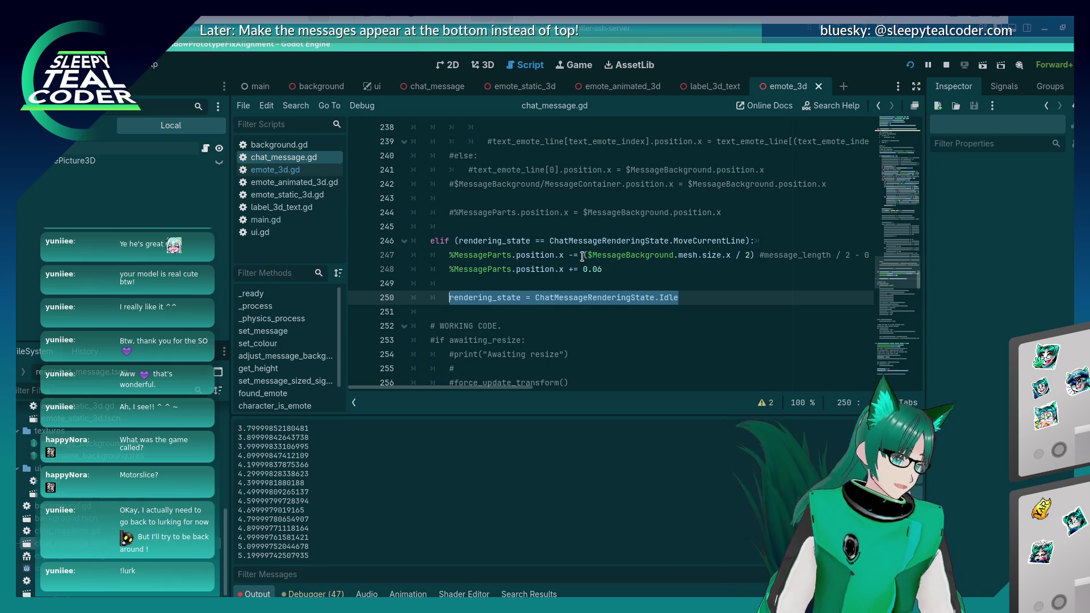
{"action": "key", "text": "BackSpace"}
{"action": "scroll", "coordinate": [582, 257], "scroll_direction": "up", "scroll_amount": 15}
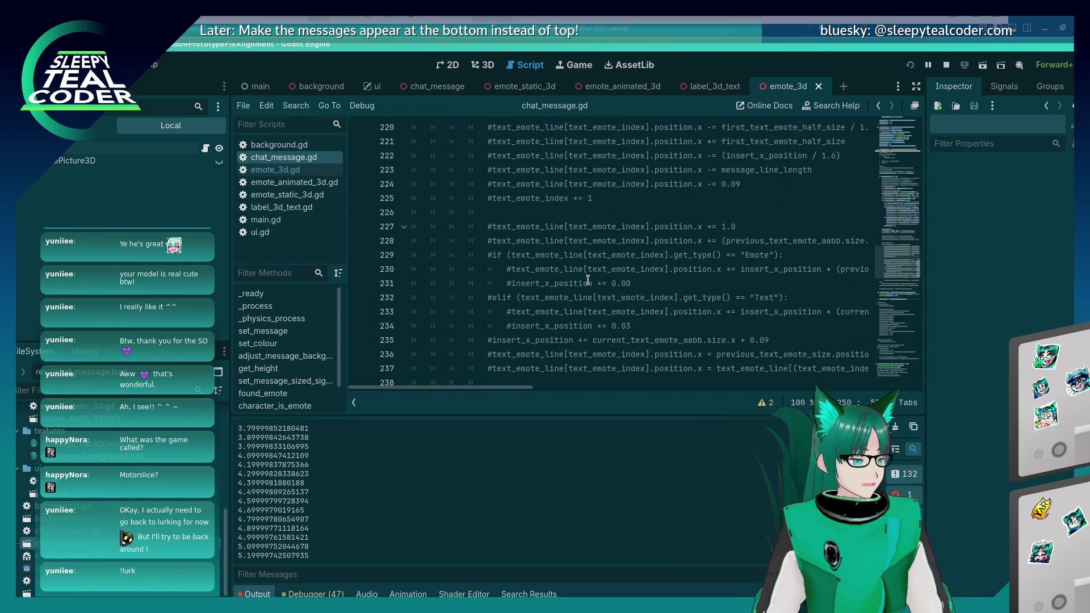
{"action": "scroll", "coordinate": [587, 280], "scroll_direction": "up", "scroll_amount": 10}
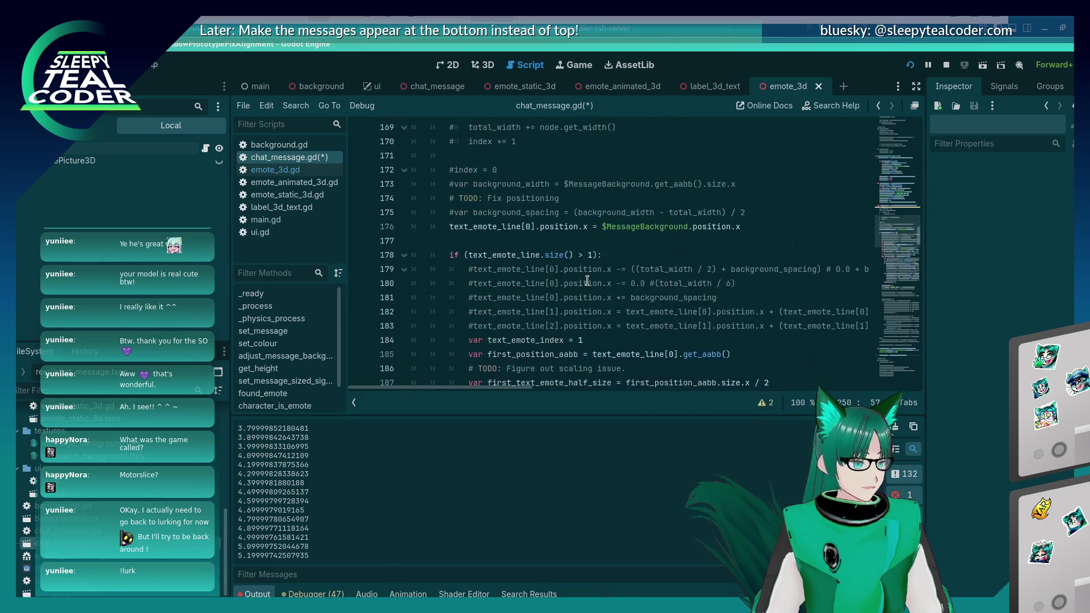
{"action": "scroll", "coordinate": [503, 310], "scroll_direction": "up", "scroll_amount": 2}
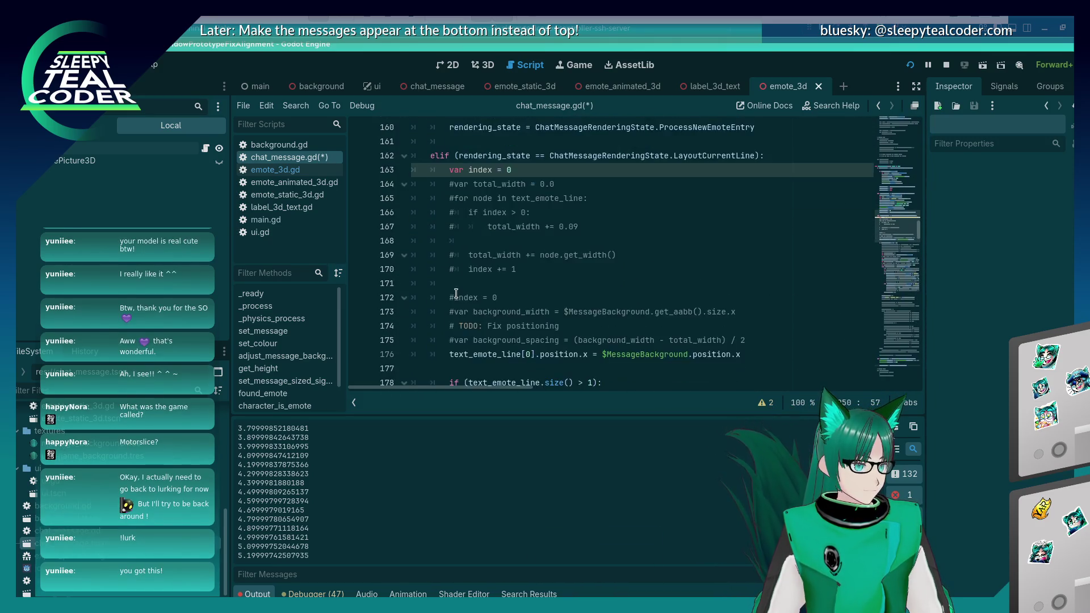
{"action": "scroll", "coordinate": [456, 293], "scroll_direction": "down", "scroll_amount": 17}
{"action": "scroll", "coordinate": [456, 293], "scroll_direction": "down", "scroll_amount": 13}
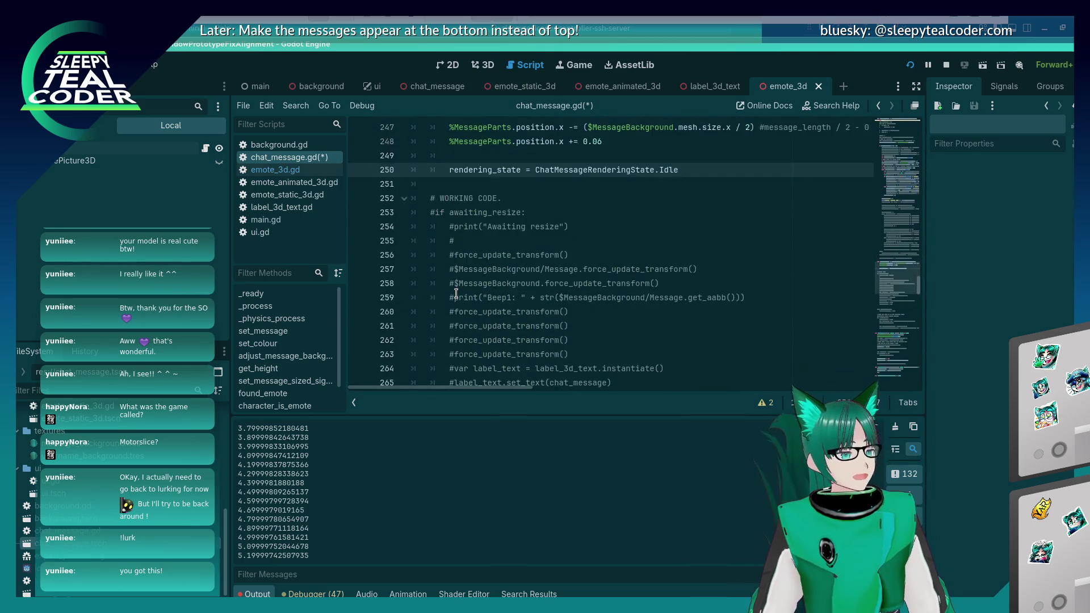
{"action": "scroll", "coordinate": [736, 221], "scroll_direction": "up", "scroll_amount": 3}
Add line 246 setting rendering_state to ChatMessageRenderingState.MoveCurrentLine, then save
{"action": "left_click", "coordinate": [736, 221]}
{"action": "key", "text": "Return"}
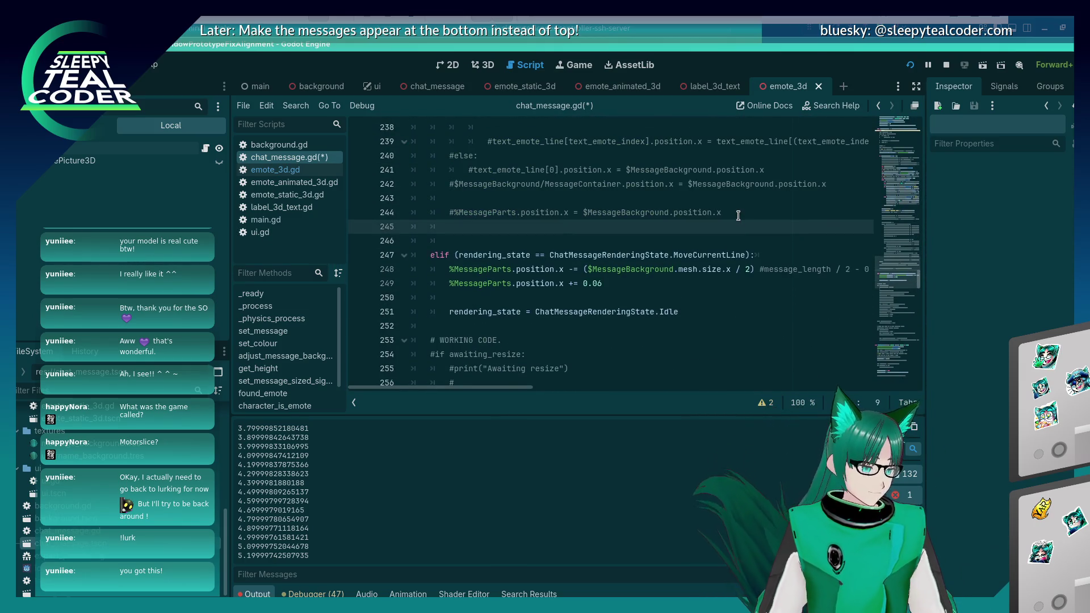
{"action": "key", "text": "Return"}
{"action": "key", "text": "ctrl+v"}
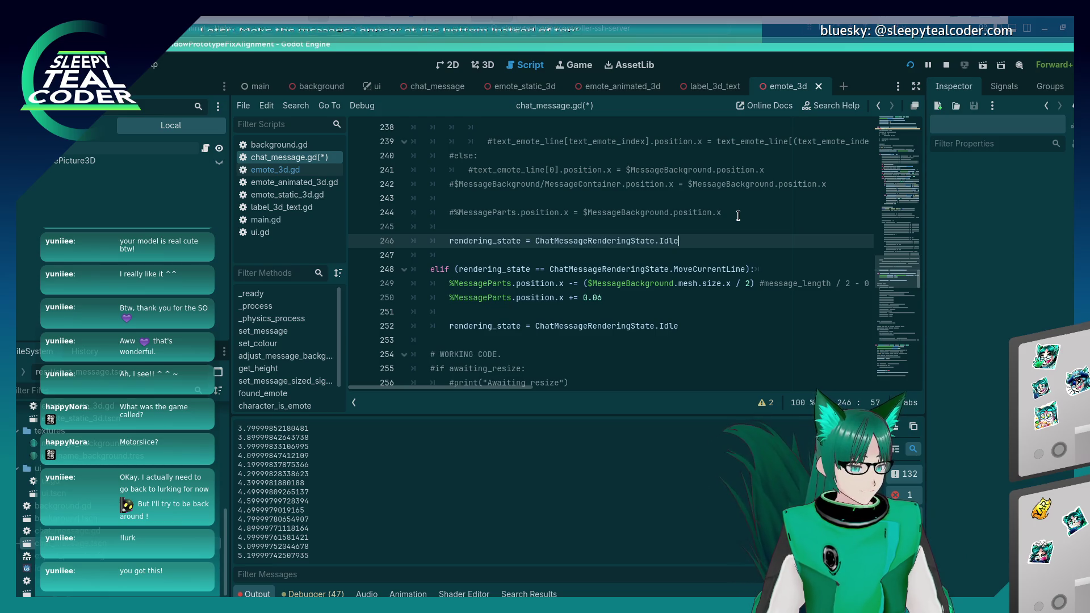
{"action": "key", "text": "ctrl+BackSpace"}
{"action": "type", "text": "M"}
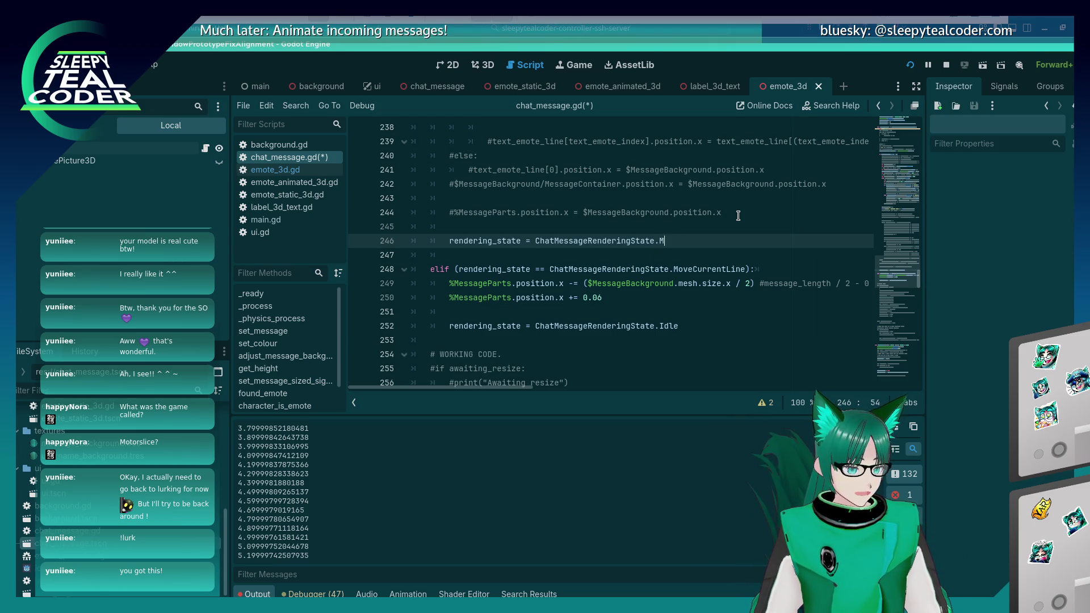
{"action": "type", "text": "ove"}
{"action": "key", "text": "Return"}
{"action": "key", "text": "ctrl+s"}
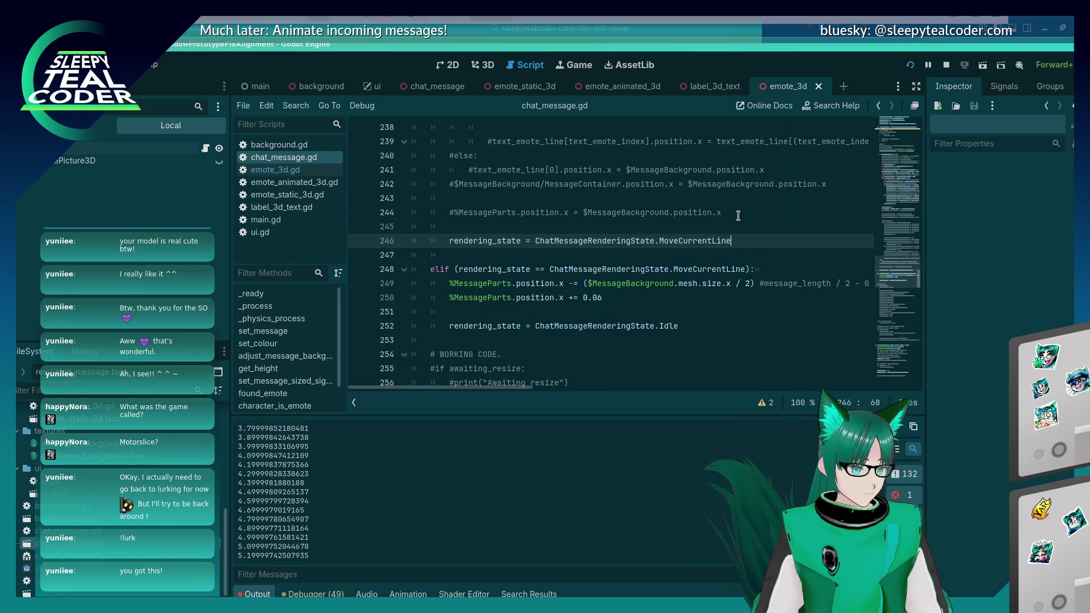
Run the project and add a couple of test messages to the chat
{"action": "key", "text": "F5"}
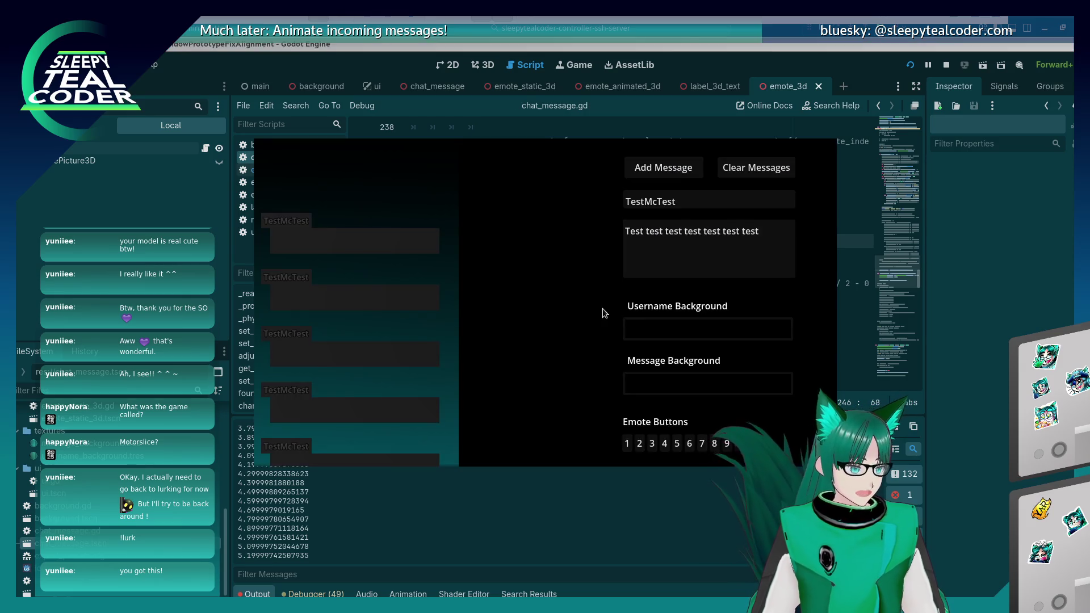
{"action": "left_click", "coordinate": [668, 179]}
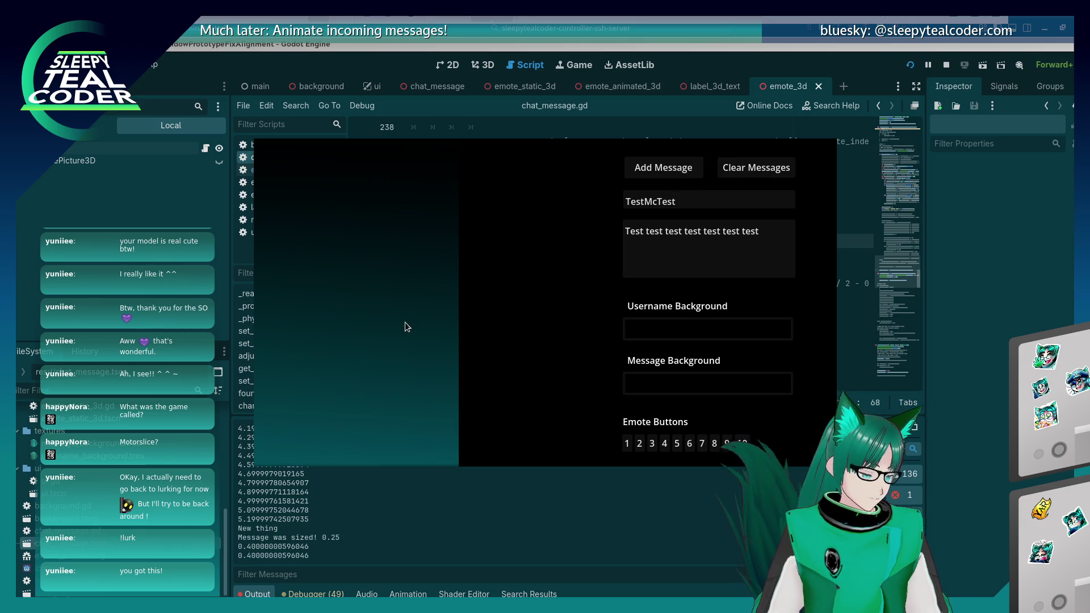
{"action": "key", "text": "Tab"}
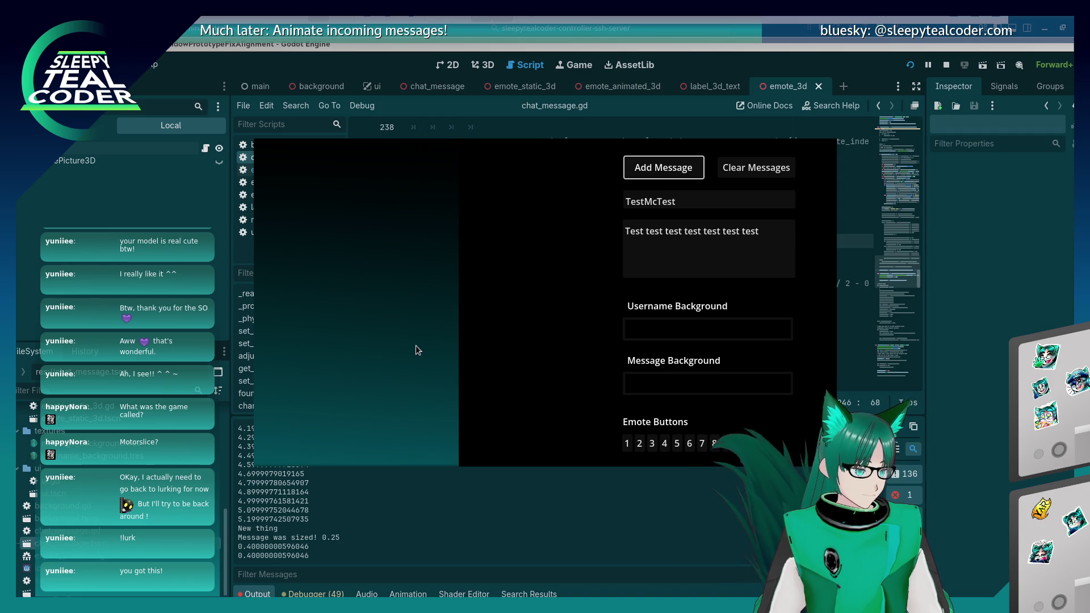
{"action": "left_click", "coordinate": [671, 172]}
{"action": "left_click", "coordinate": [672, 172]}
Restart the game and post a TestMcTest message followed by two emotes
{"action": "left_click", "coordinate": [962, 282]}
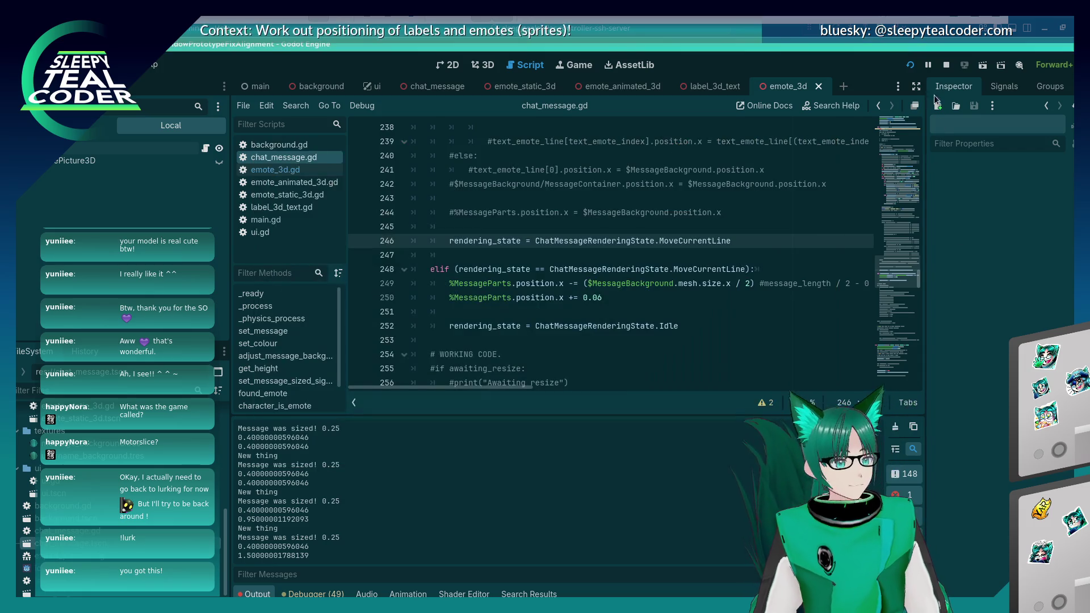
{"action": "key", "text": "F5"}
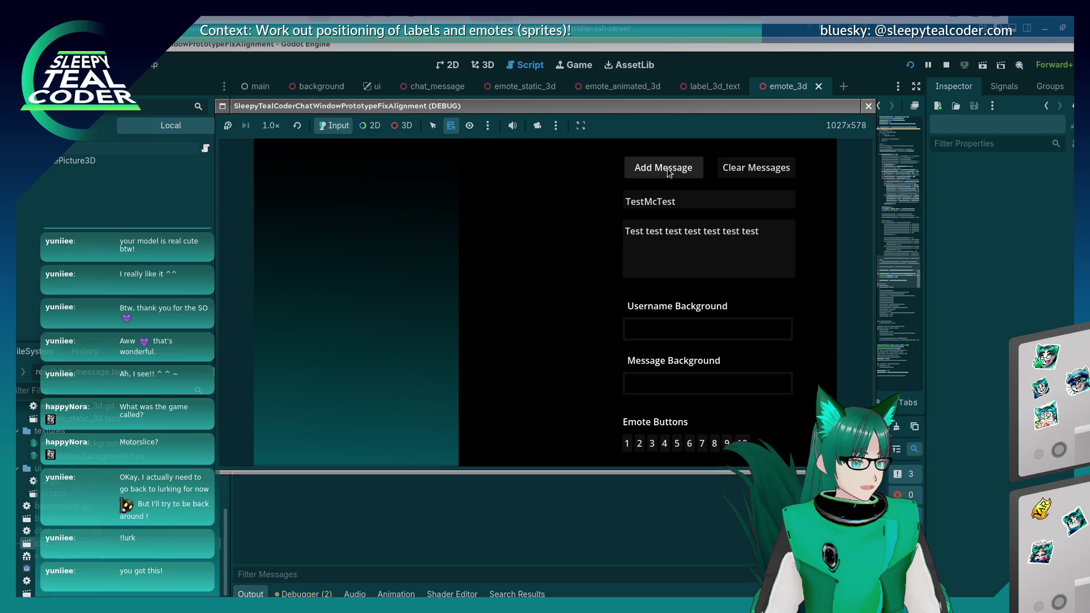
{"action": "left_click", "coordinate": [663, 168]}
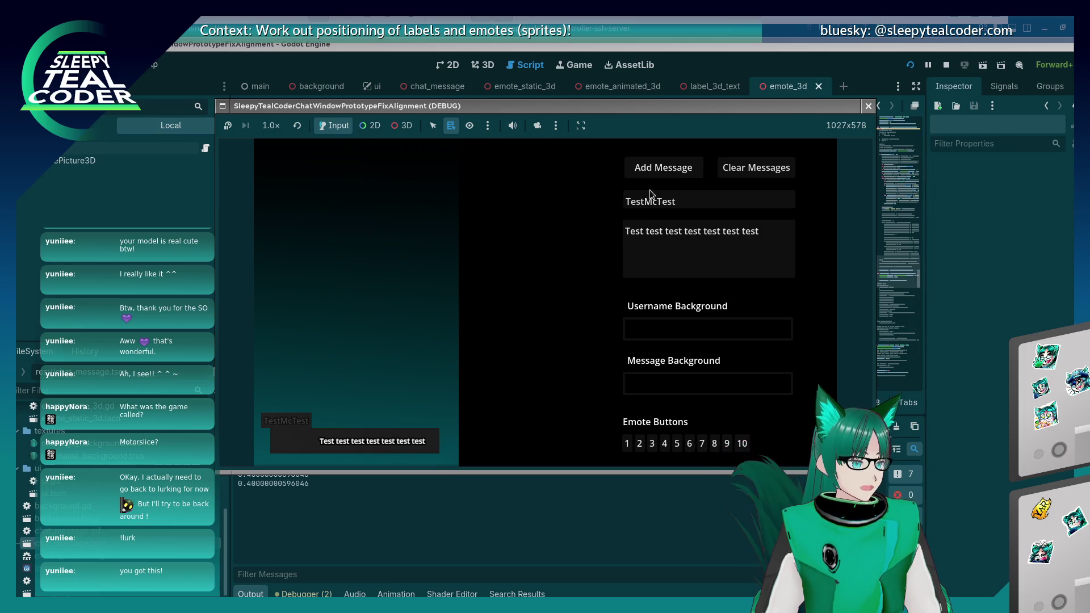
{"action": "left_click", "coordinate": [772, 239]}
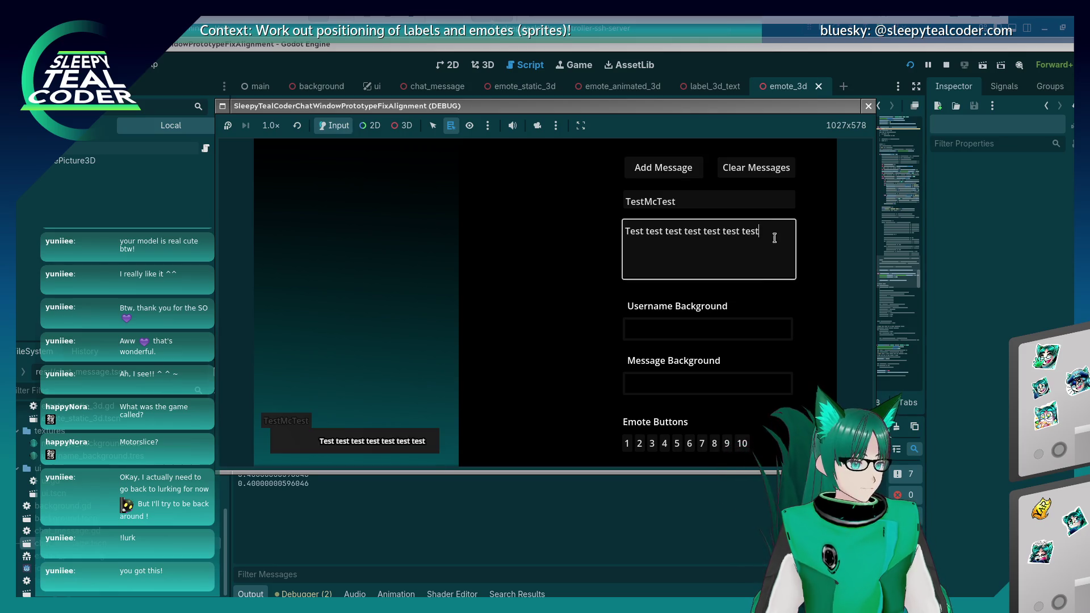
{"action": "left_click", "coordinate": [665, 443]}
{"action": "left_click", "coordinate": [651, 443]}
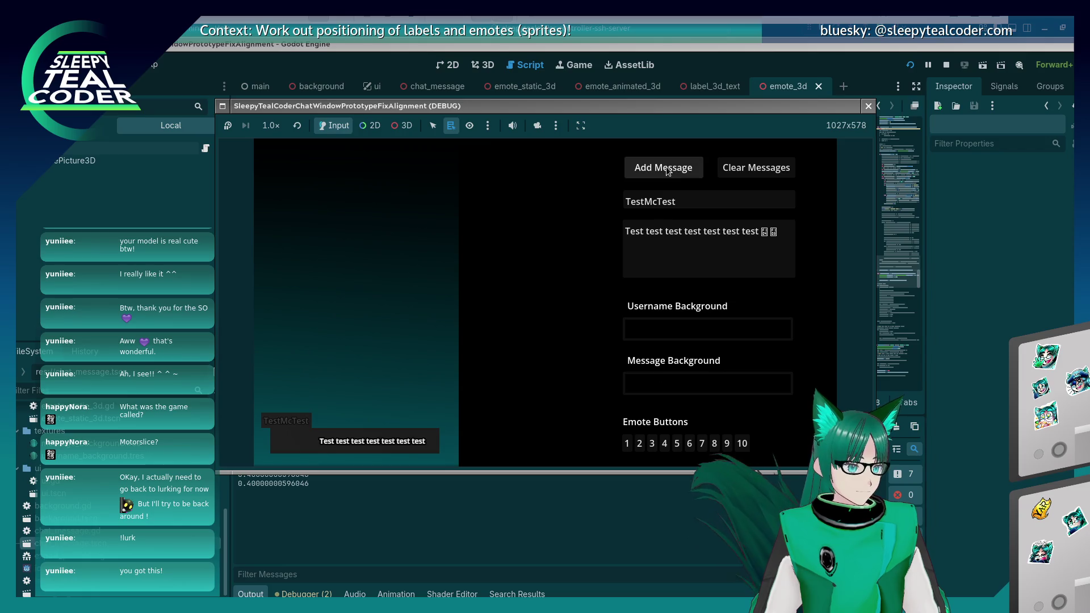
{"action": "left_click", "coordinate": [663, 168]}
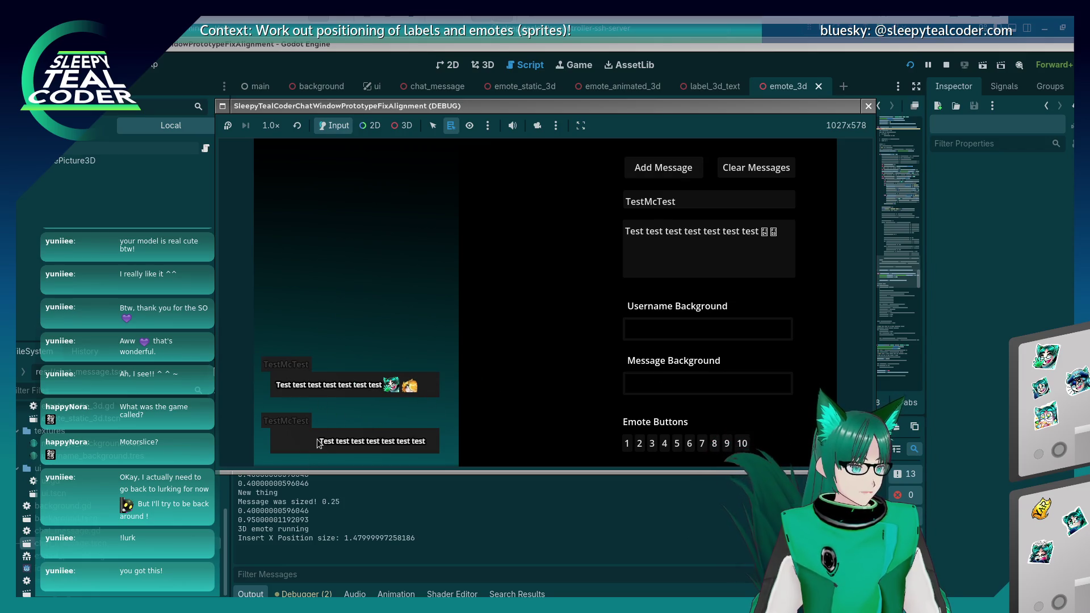
Stop the game and comment out line 176's first-part positioning with #
{"action": "key", "text": "F8"}
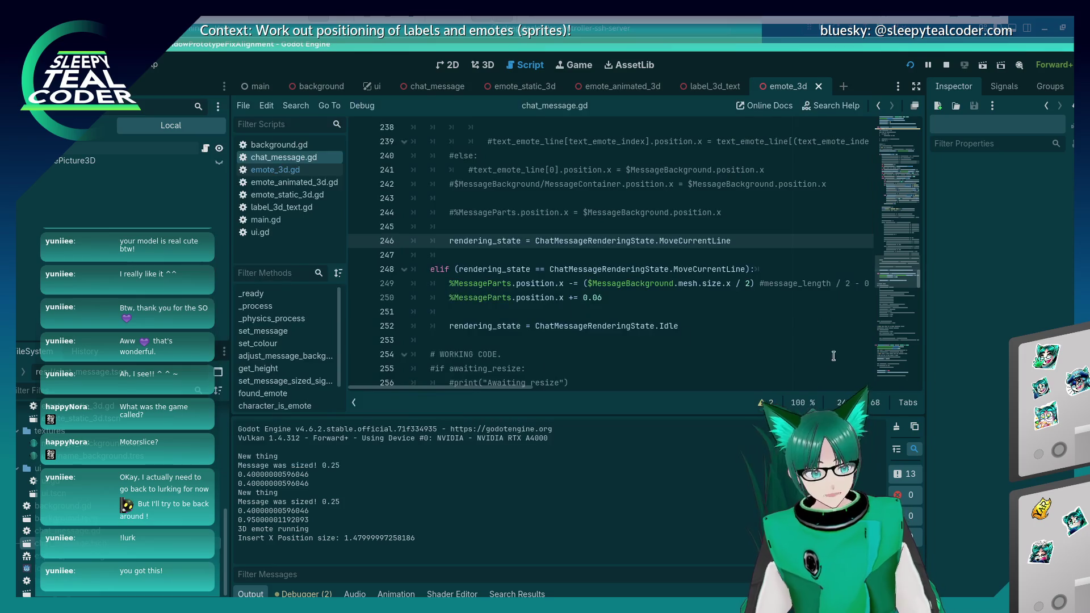
{"action": "scroll", "coordinate": [576, 322], "scroll_direction": "down", "scroll_amount": 5}
{"action": "scroll", "coordinate": [576, 323], "scroll_direction": "down", "scroll_amount": 5}
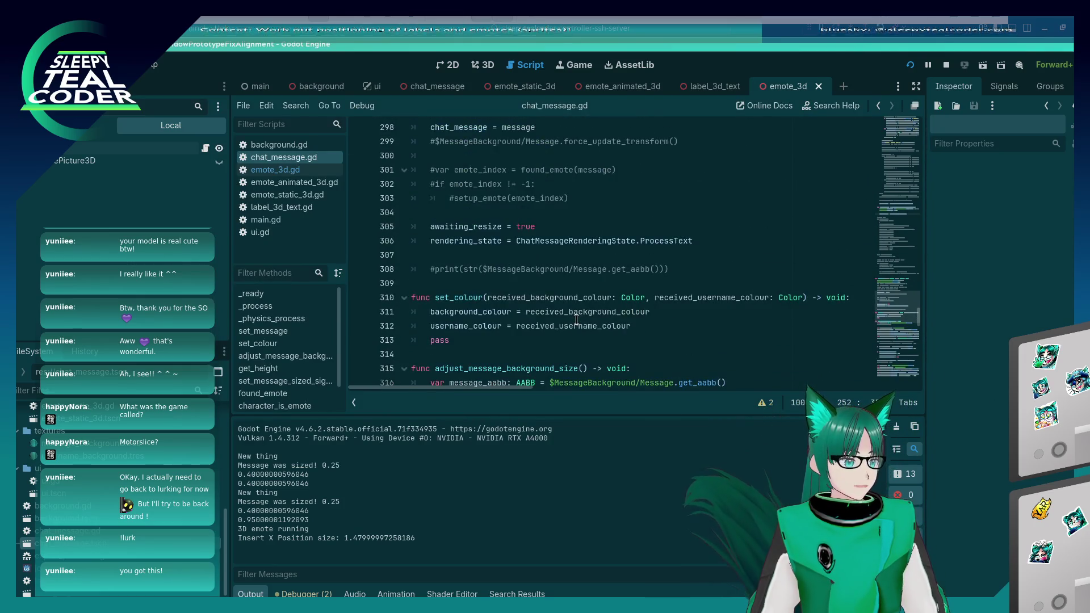
{"action": "scroll", "coordinate": [576, 321], "scroll_direction": "up", "scroll_amount": 10}
{"action": "scroll", "coordinate": [576, 320], "scroll_direction": "up", "scroll_amount": 10}
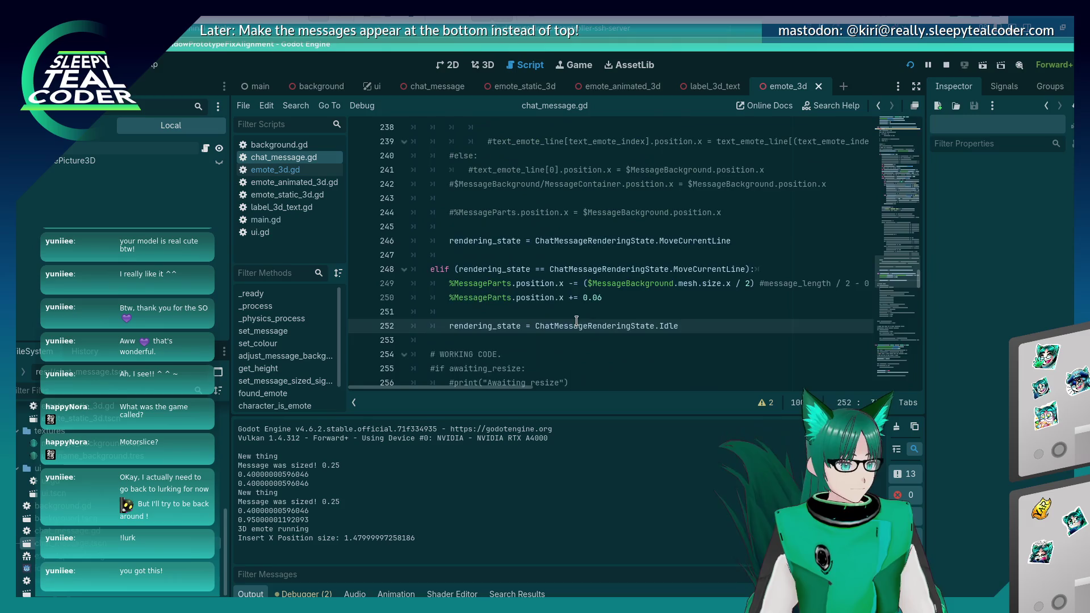
{"action": "scroll", "coordinate": [576, 322], "scroll_direction": "up", "scroll_amount": 10}
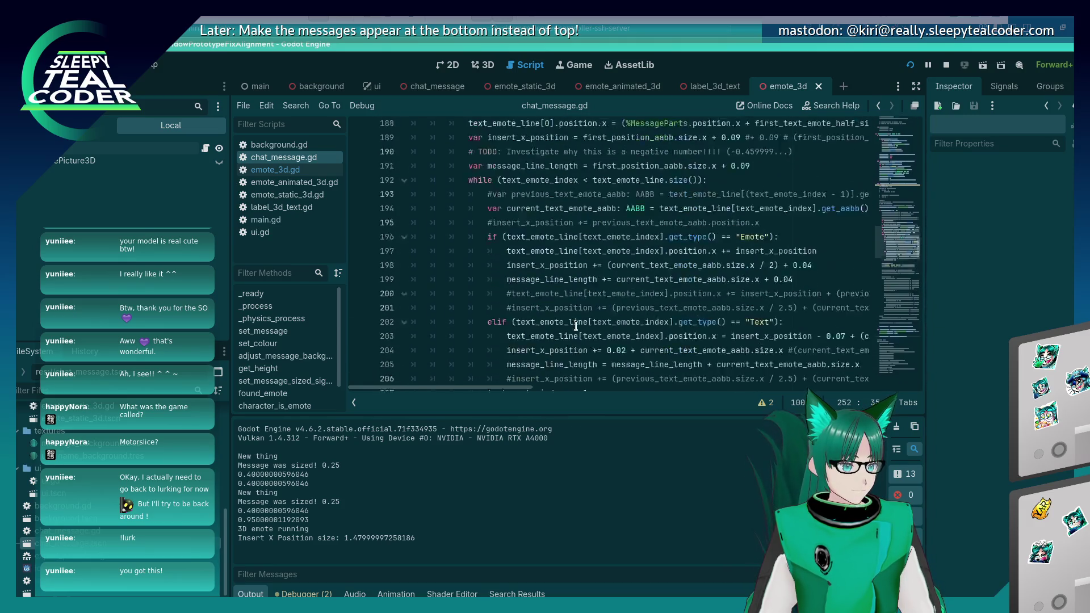
{"action": "scroll", "coordinate": [576, 324], "scroll_direction": "down", "scroll_amount": 4}
{"action": "scroll", "coordinate": [576, 325], "scroll_direction": "up", "scroll_amount": 3}
{"action": "scroll", "coordinate": [575, 325], "scroll_direction": "down", "scroll_amount": 8}
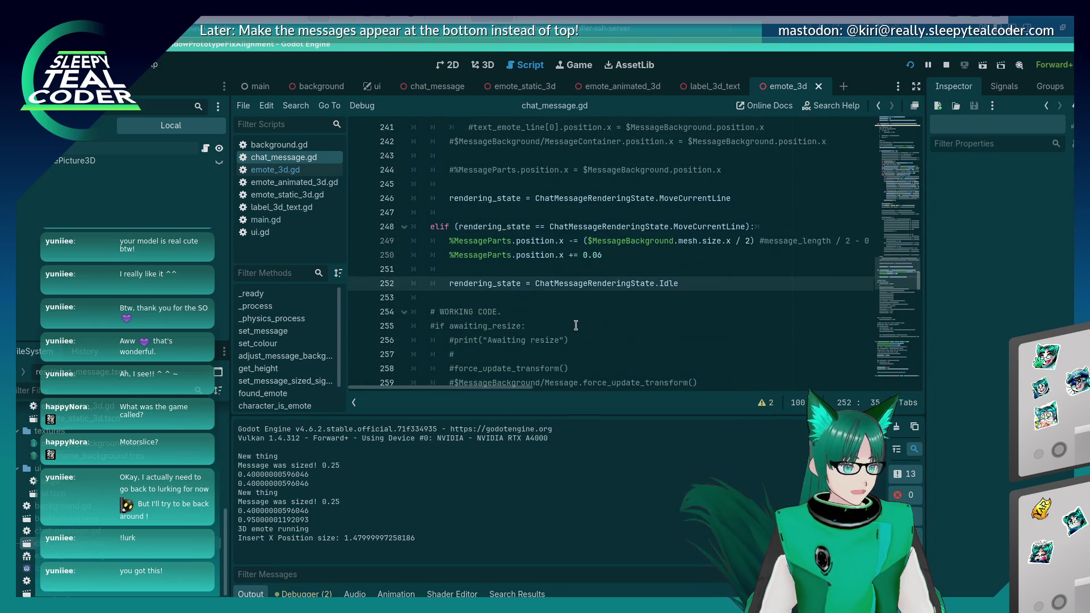
{"action": "scroll", "coordinate": [576, 325], "scroll_direction": "up", "scroll_amount": 9}
{"action": "scroll", "coordinate": [576, 326], "scroll_direction": "up", "scroll_amount": 12}
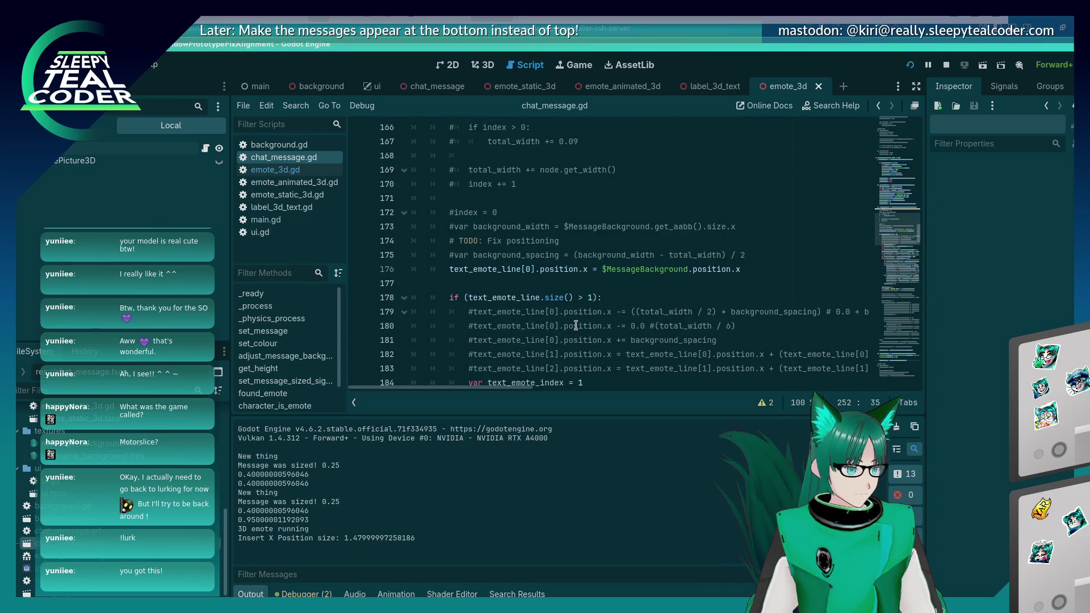
{"action": "left_click", "coordinate": [450, 270]}
{"action": "type", "text": "#"}
Run the scene, post an emote message and a plain-text message, then close it
{"action": "key", "text": "F5"}
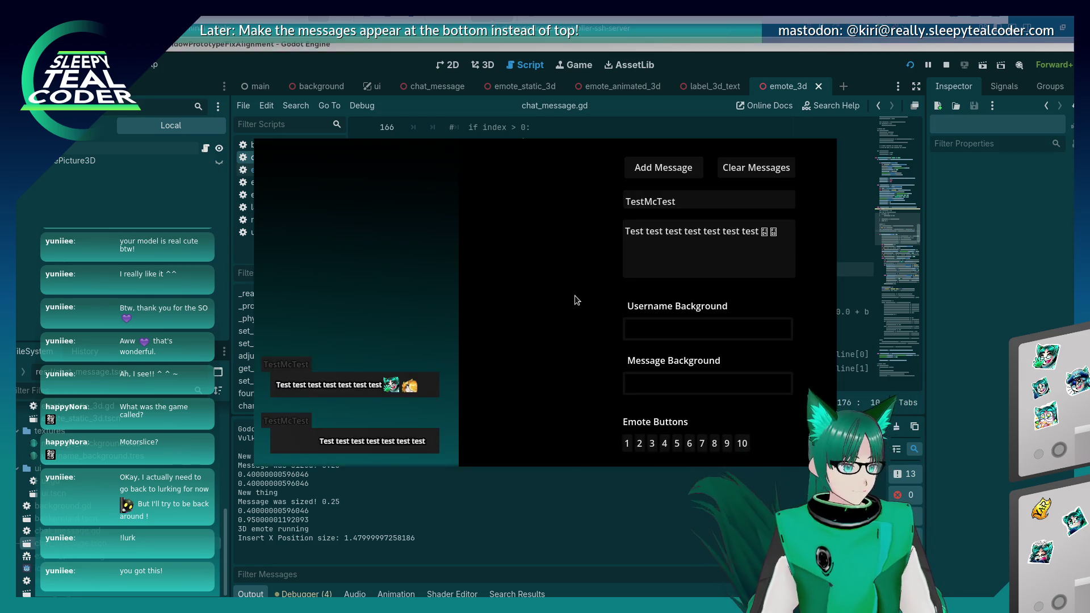
{"action": "left_click", "coordinate": [663, 167]}
{"action": "left_click", "coordinate": [766, 224]}
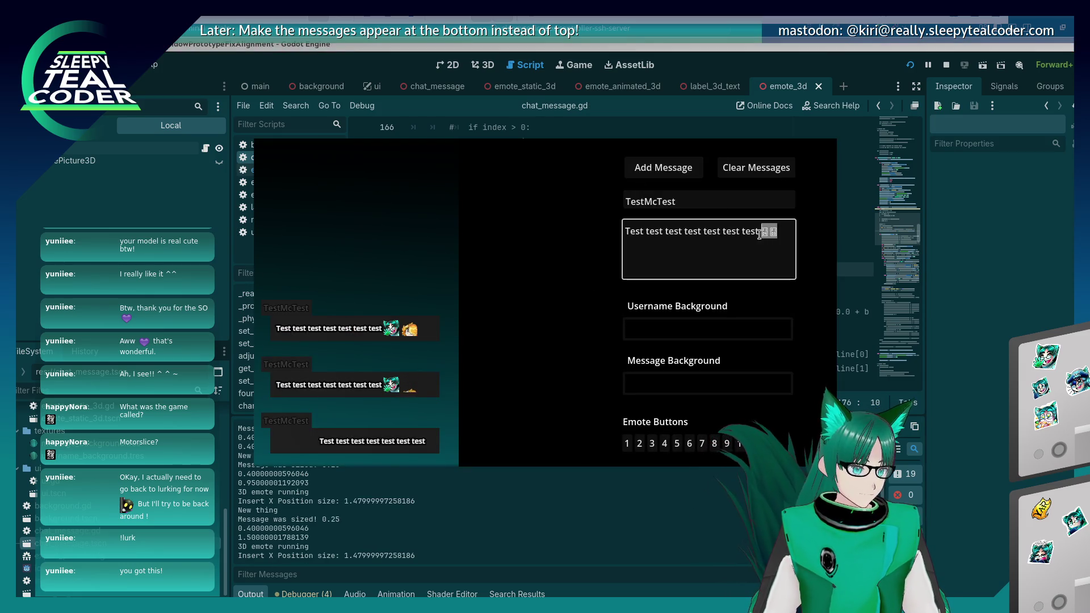
{"action": "key", "text": "BackSpace"}
{"action": "key", "text": "BackSpace"}
{"action": "left_click", "coordinate": [691, 172]}
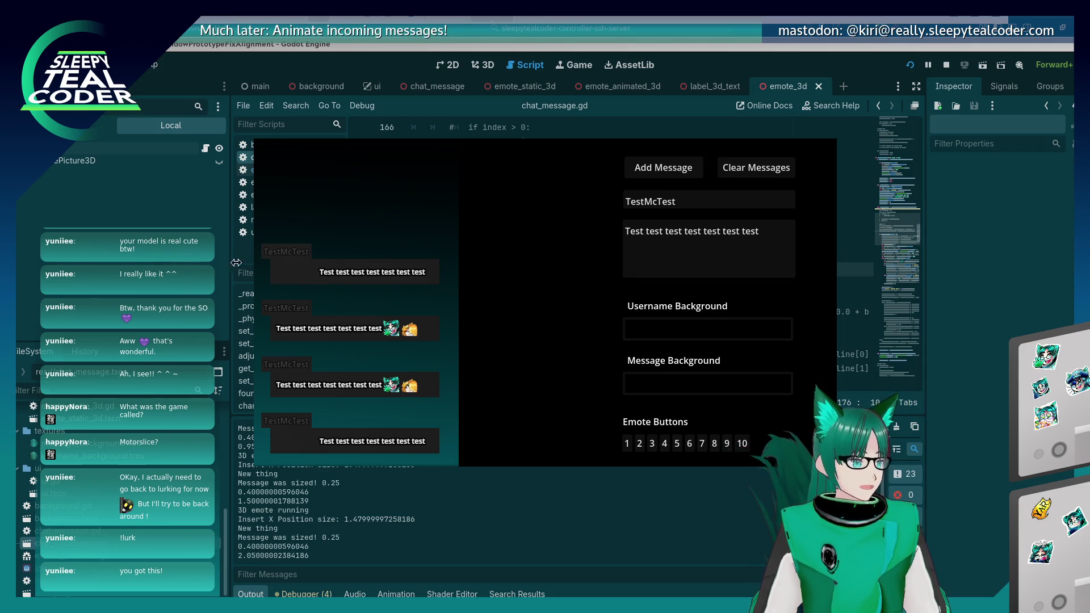
{"action": "key", "text": "F8"}
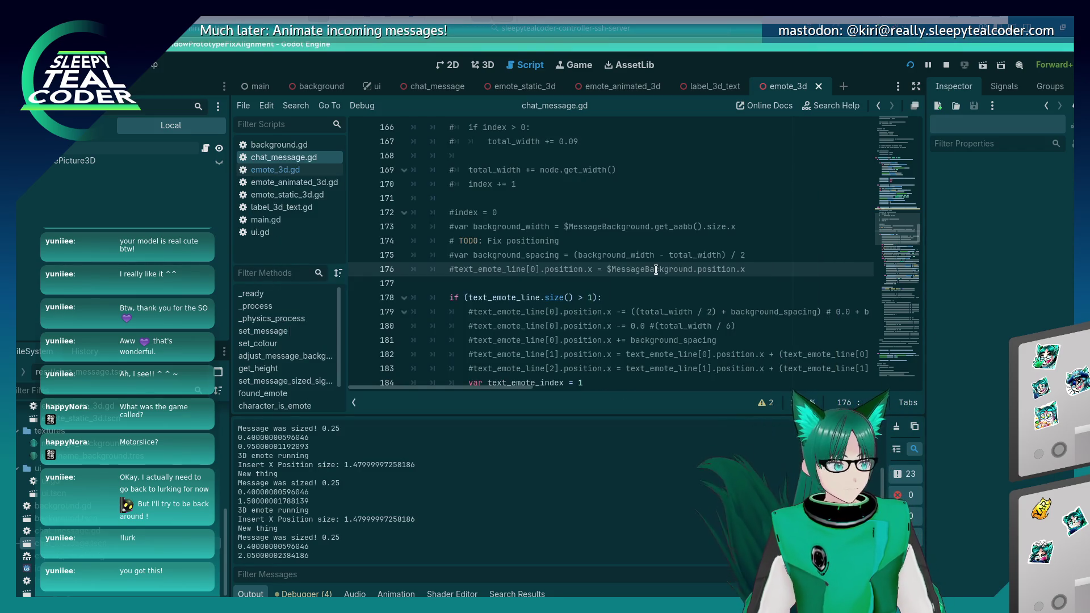
{"action": "key", "text": "alt+Tab"}
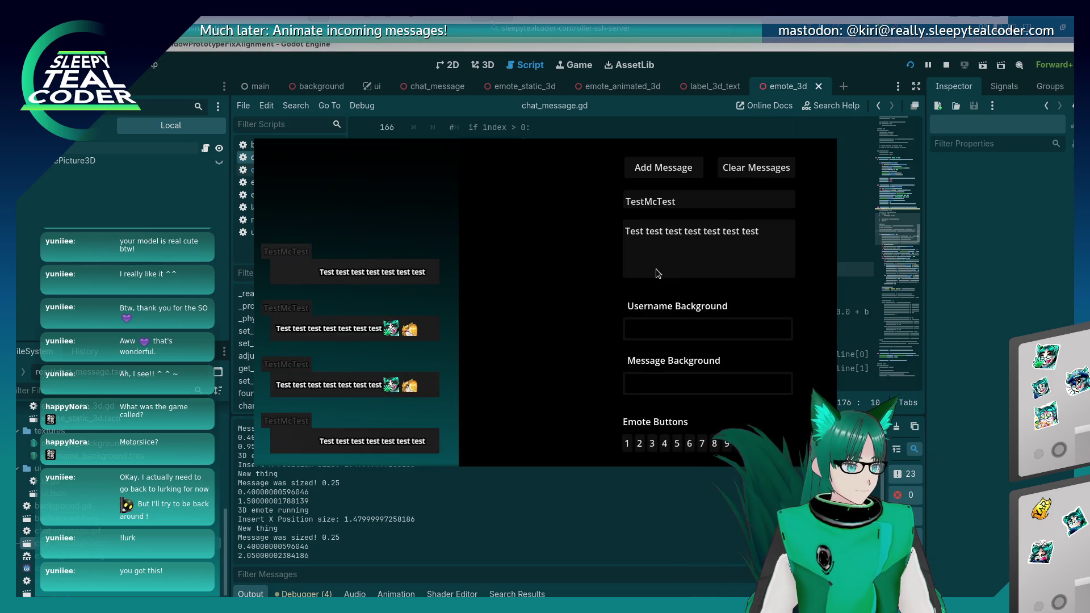
{"action": "key", "text": "alt+Tab"}
{"action": "scroll", "coordinate": [656, 268], "scroll_direction": "down", "scroll_amount": 4}
{"action": "scroll", "coordinate": [655, 268], "scroll_direction": "down", "scroll_amount": 20}
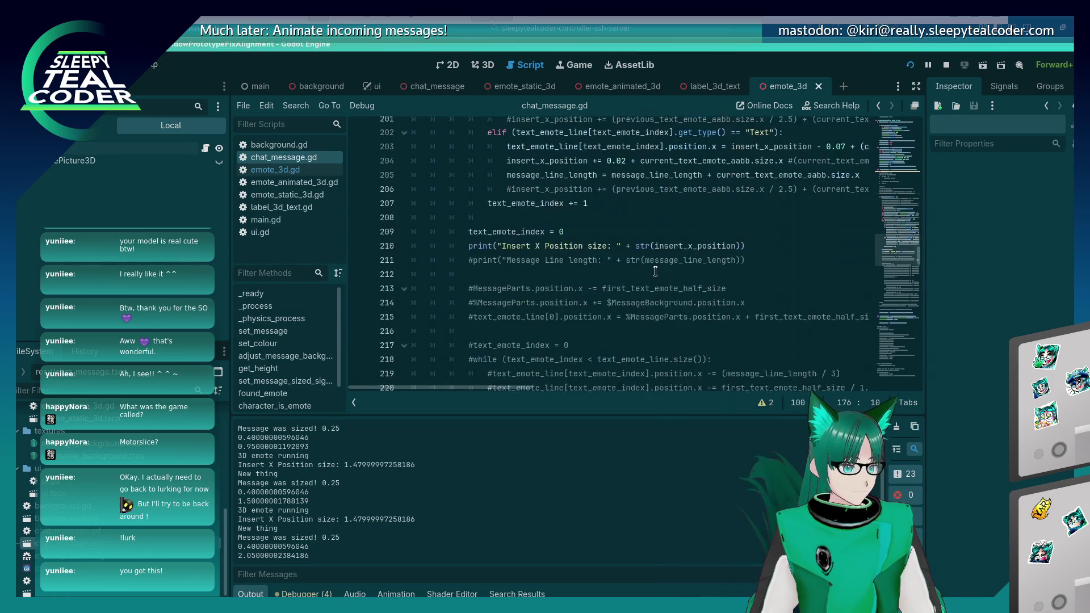
{"action": "scroll", "coordinate": [655, 275], "scroll_direction": "up", "scroll_amount": 7}
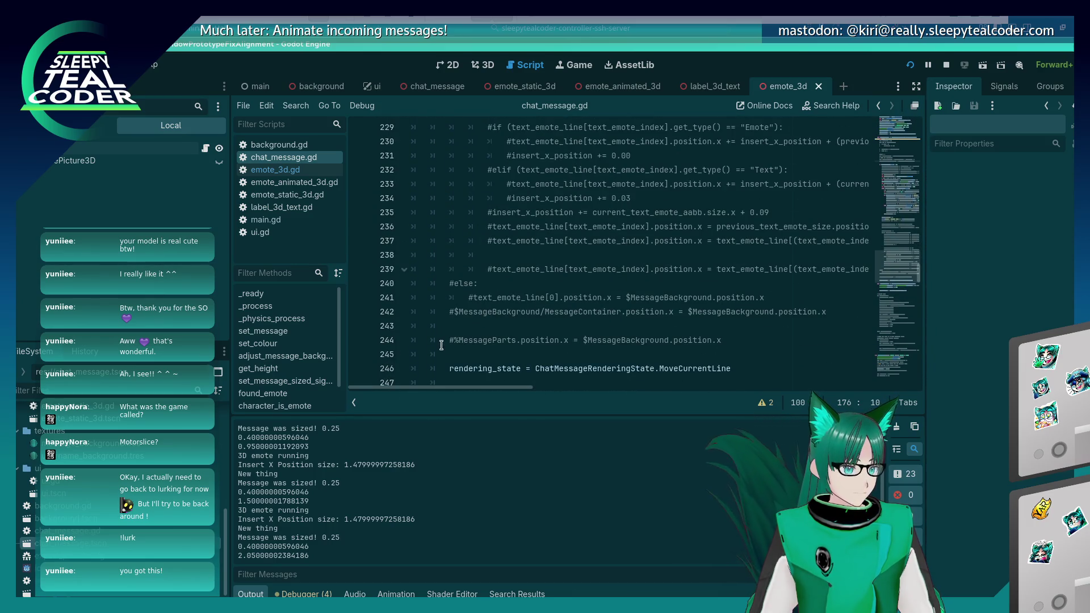
{"action": "left_click", "coordinate": [442, 353]}
{"action": "scroll", "coordinate": [442, 358], "scroll_direction": "down", "scroll_amount": 3}
{"action": "key", "text": "Down"}
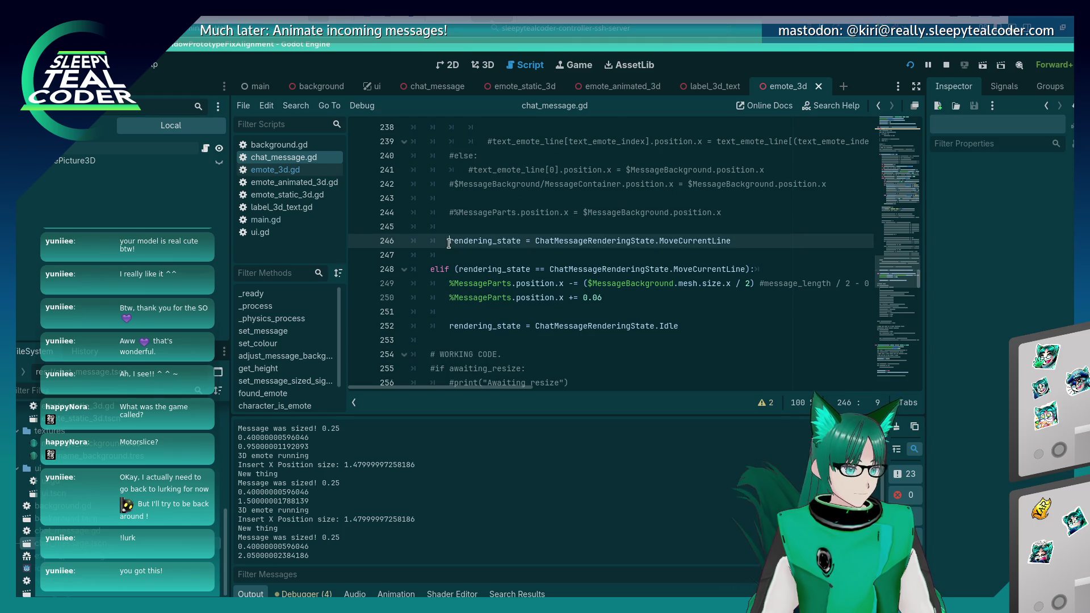
{"action": "scroll", "coordinate": [446, 284], "scroll_direction": "up", "scroll_amount": 14}
{"action": "scroll", "coordinate": [439, 299], "scroll_direction": "up", "scroll_amount": 12}
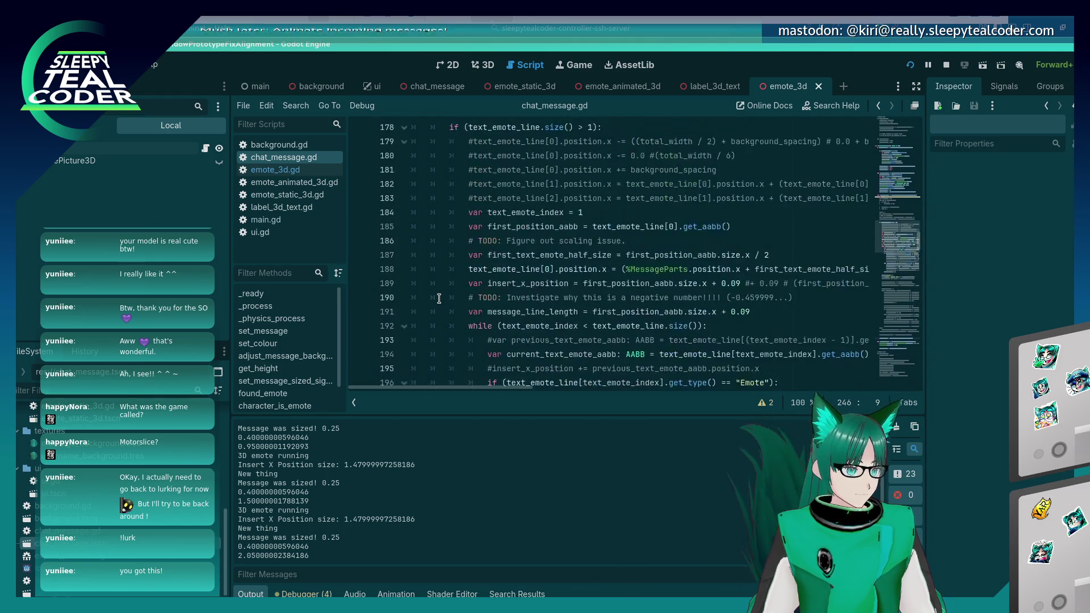
{"action": "scroll", "coordinate": [459, 179], "scroll_direction": "down", "scroll_amount": 8}
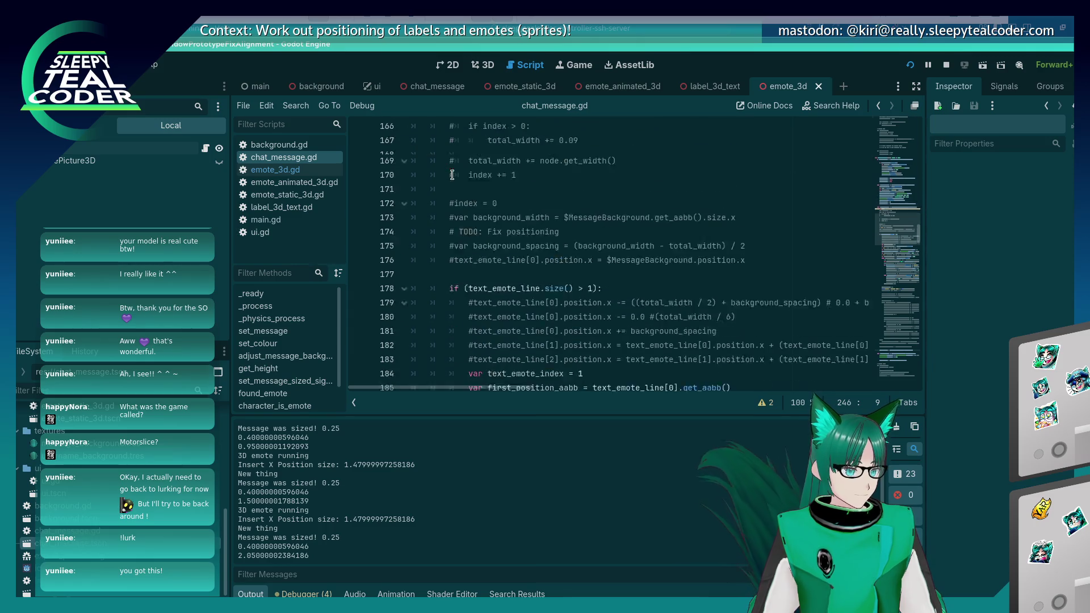
{"action": "scroll", "coordinate": [452, 175], "scroll_direction": "up", "scroll_amount": 6}
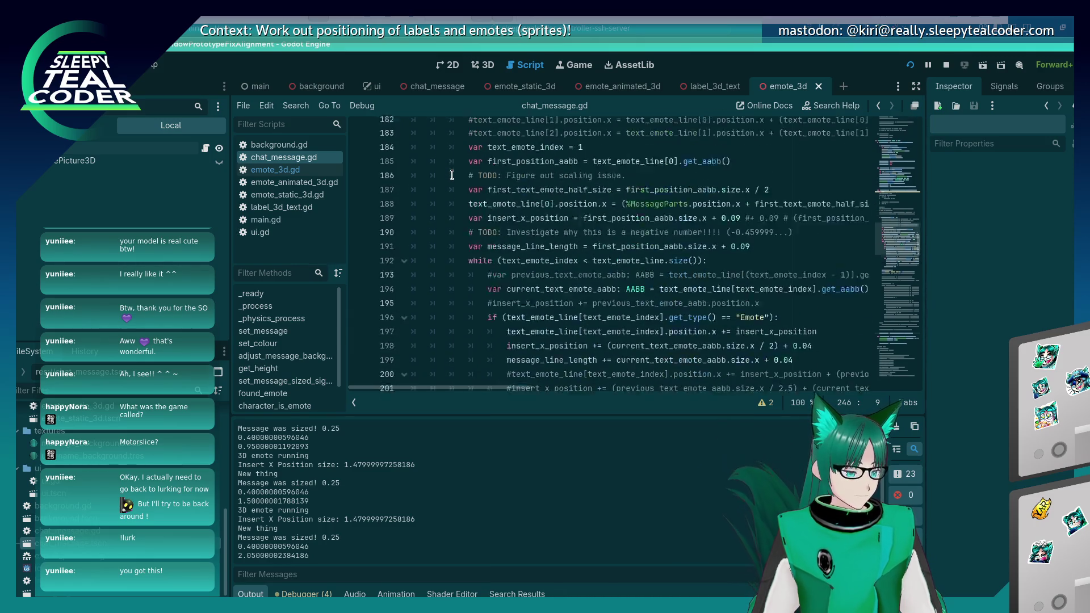
{"action": "scroll", "coordinate": [452, 175], "scroll_direction": "down", "scroll_amount": 12}
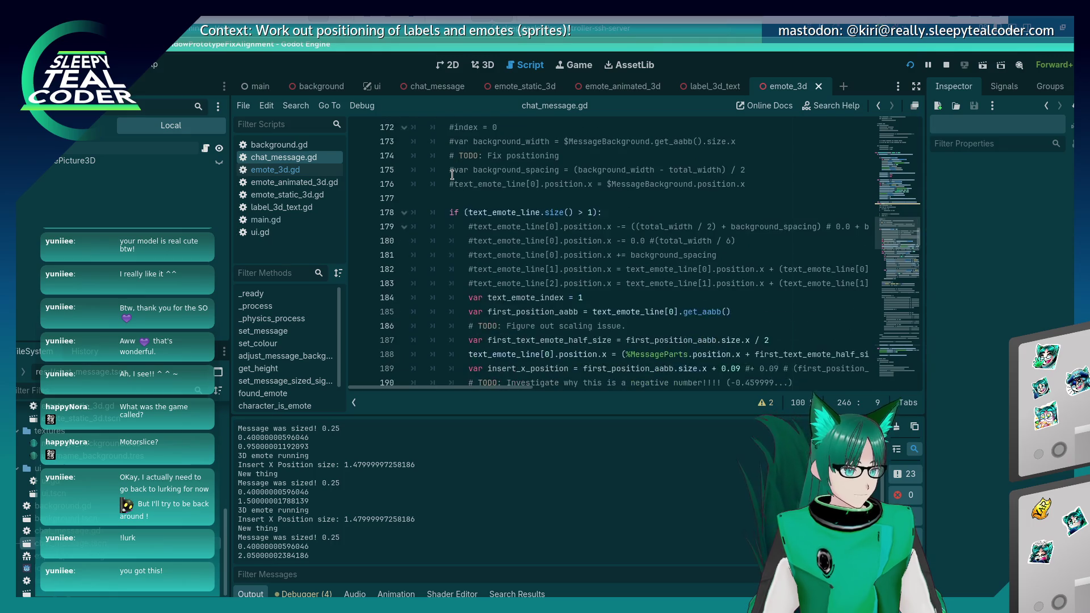
{"action": "scroll", "coordinate": [452, 175], "scroll_direction": "down", "scroll_amount": 14}
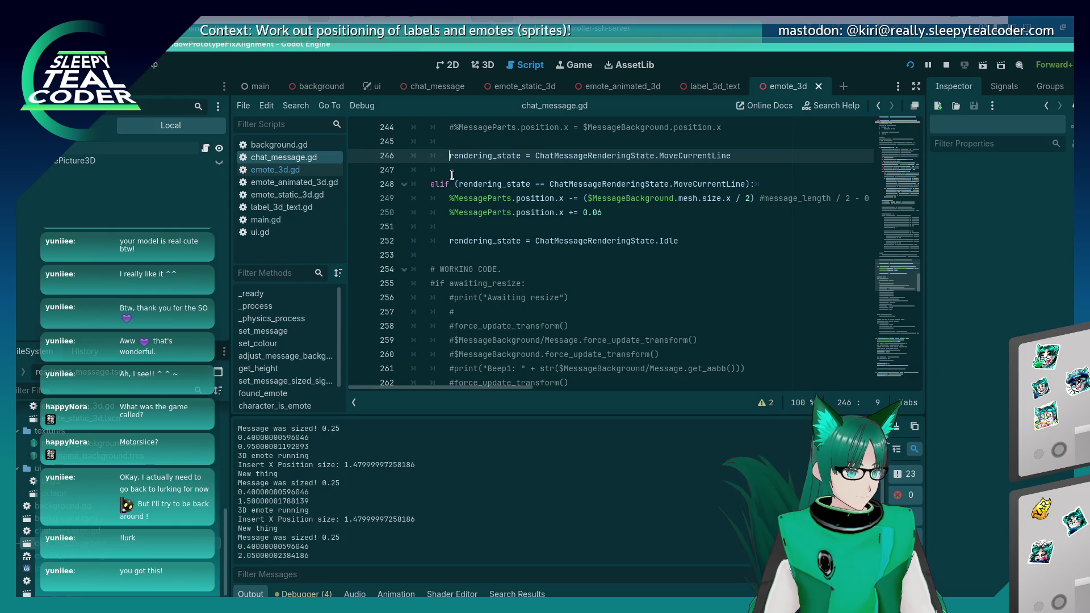
{"action": "scroll", "coordinate": [454, 165], "scroll_direction": "up", "scroll_amount": 3}
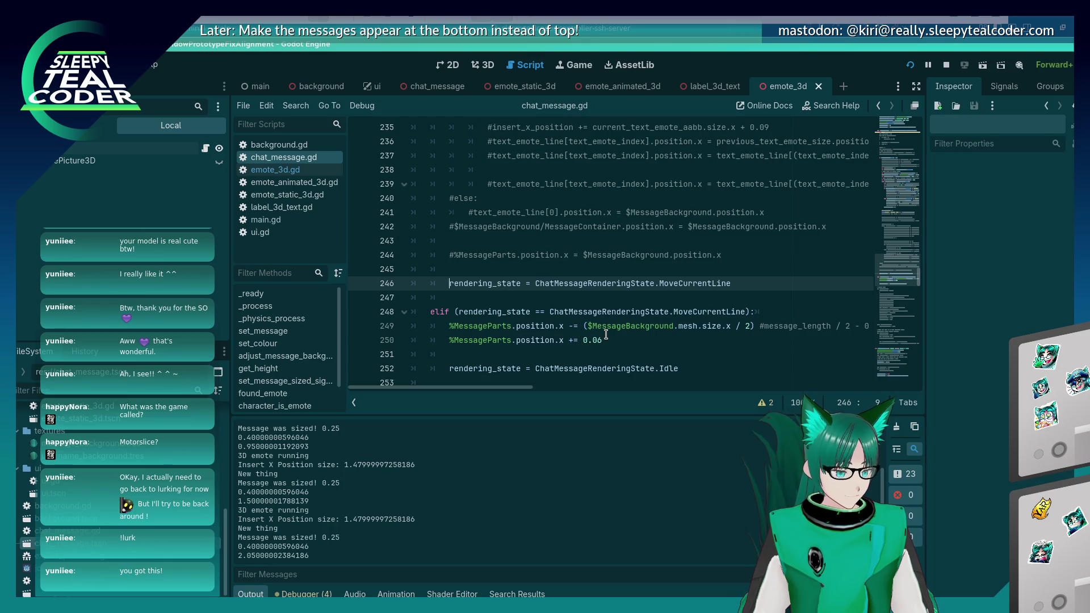
{"action": "key", "text": "F5"}
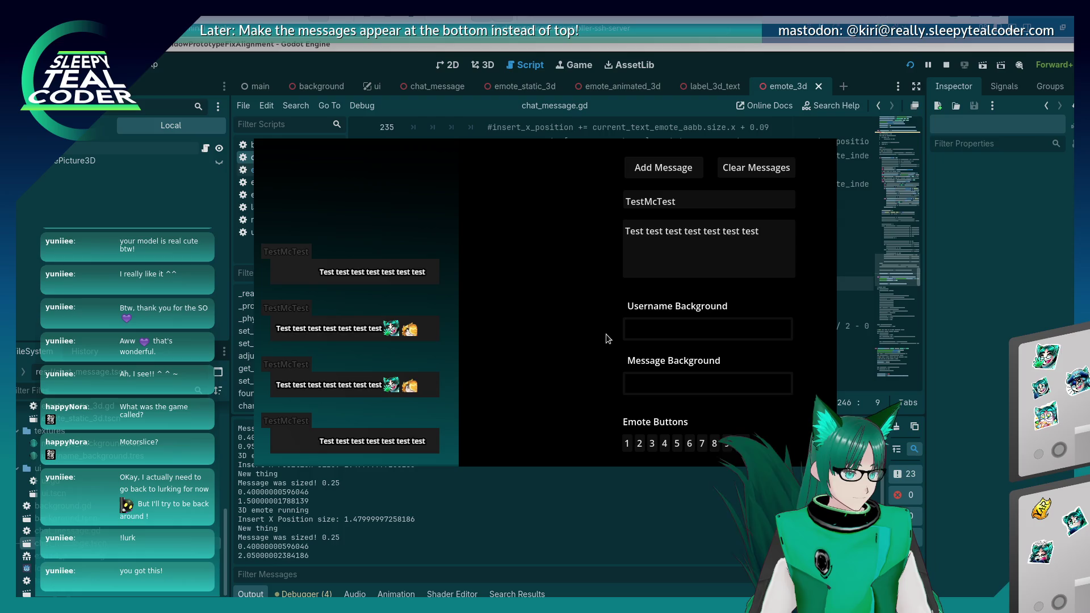
{"action": "key", "text": "F8"}
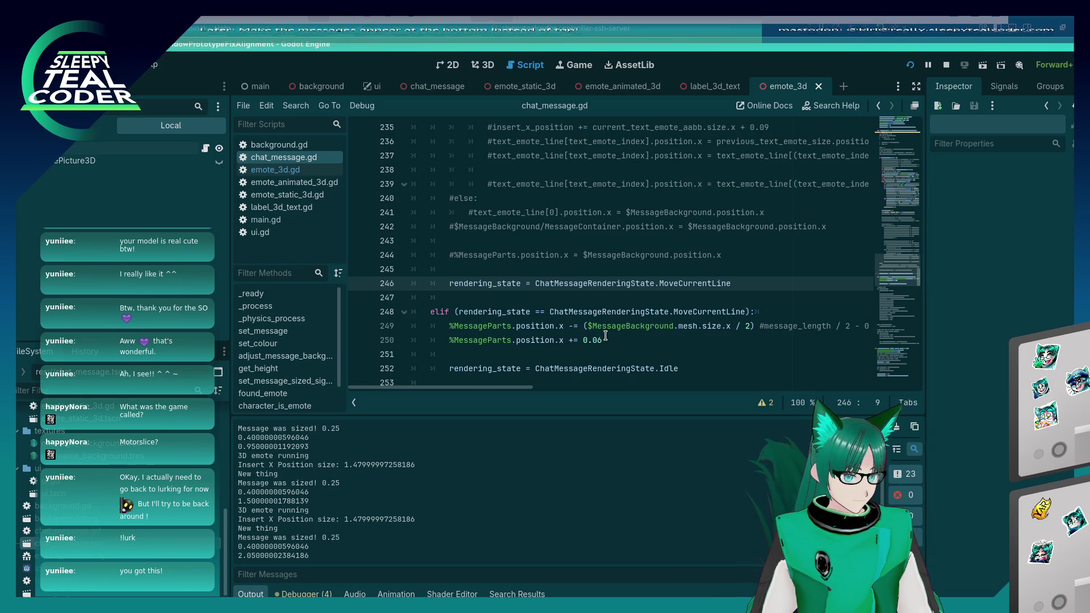
{"action": "key", "text": "F5"}
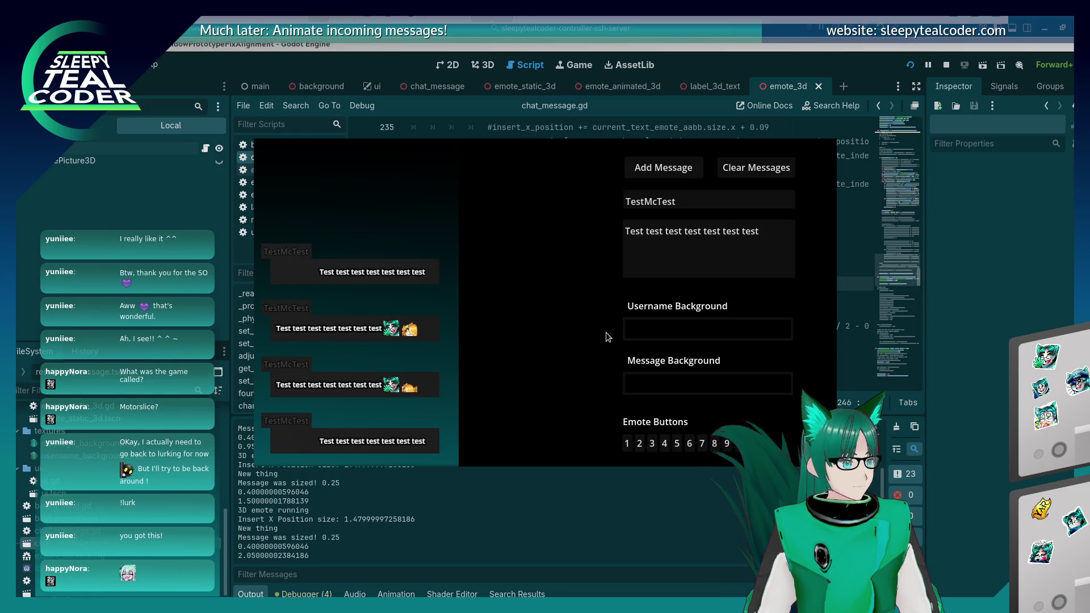
{"action": "key", "text": "alt+Tab"}
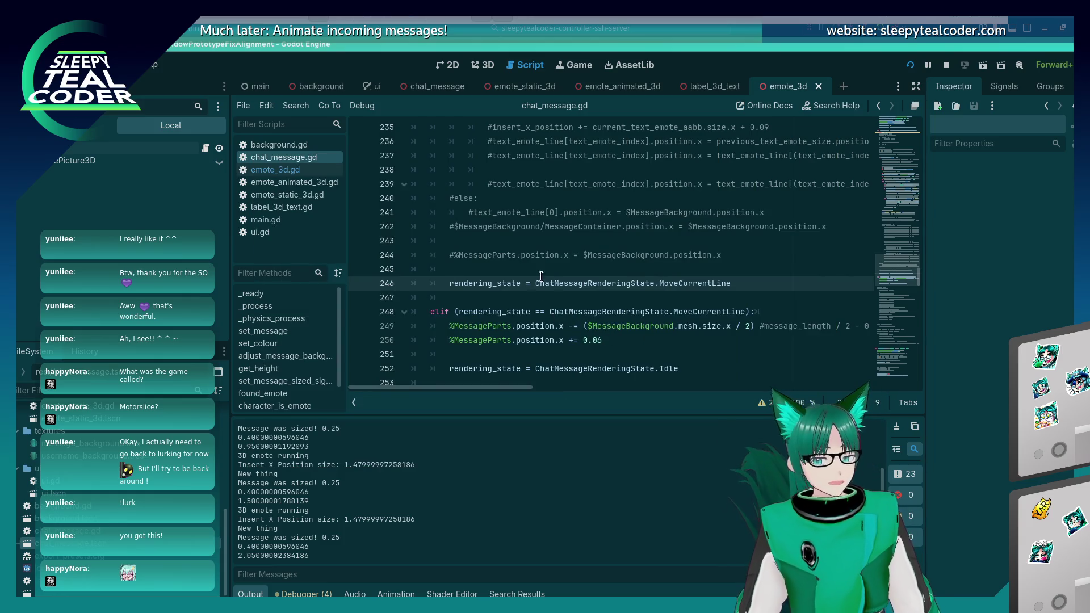
{"action": "key", "text": "alt+Tab"}
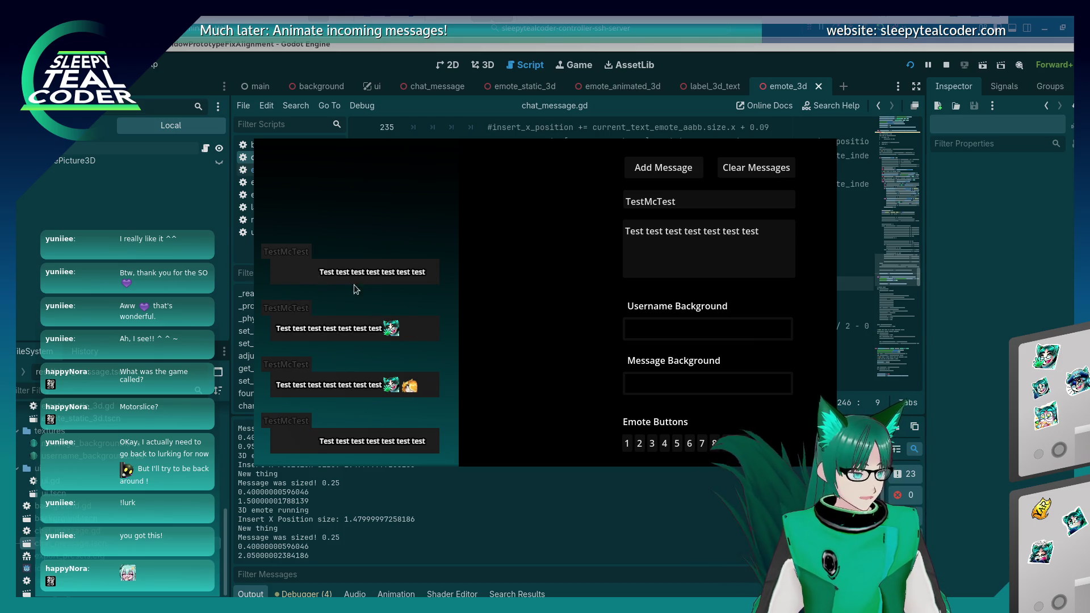
{"action": "key", "text": "alt+Tab"}
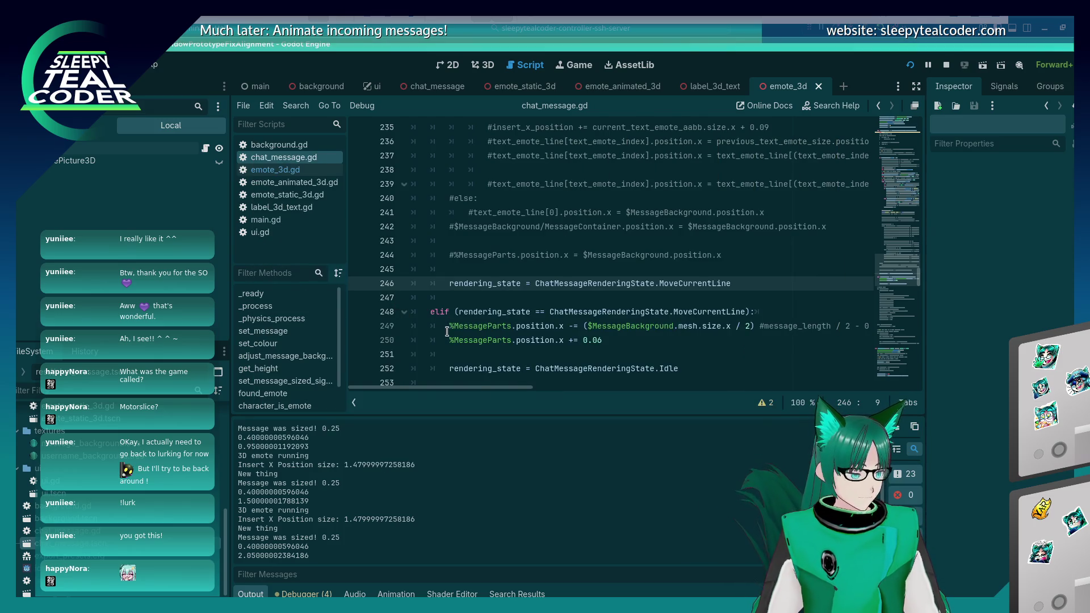
{"action": "scroll", "coordinate": [447, 332], "scroll_direction": "up", "scroll_amount": 20}
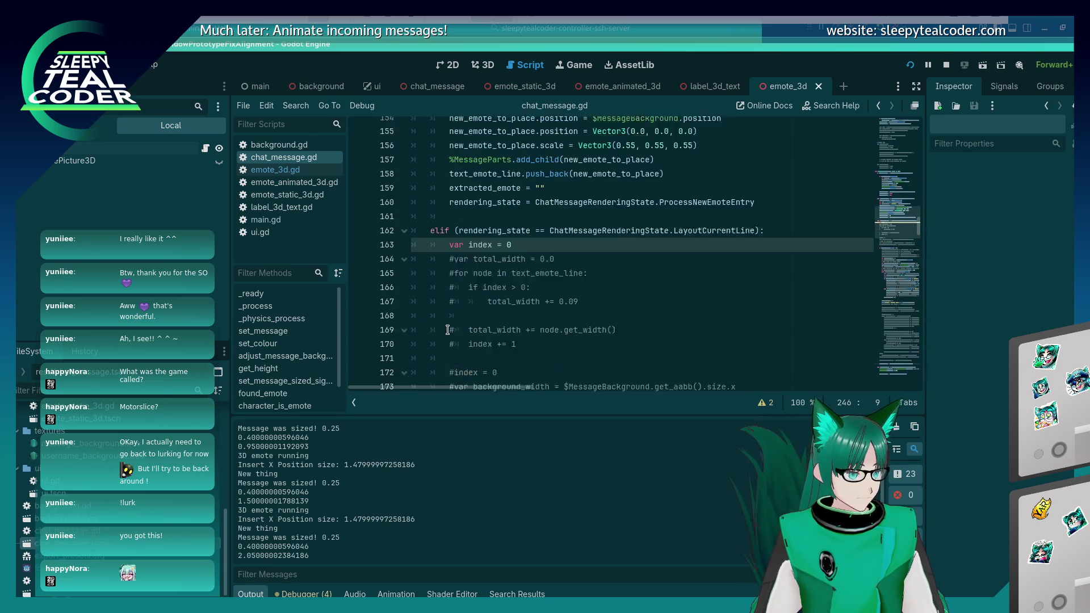
{"action": "scroll", "coordinate": [448, 330], "scroll_direction": "down", "scroll_amount": 10}
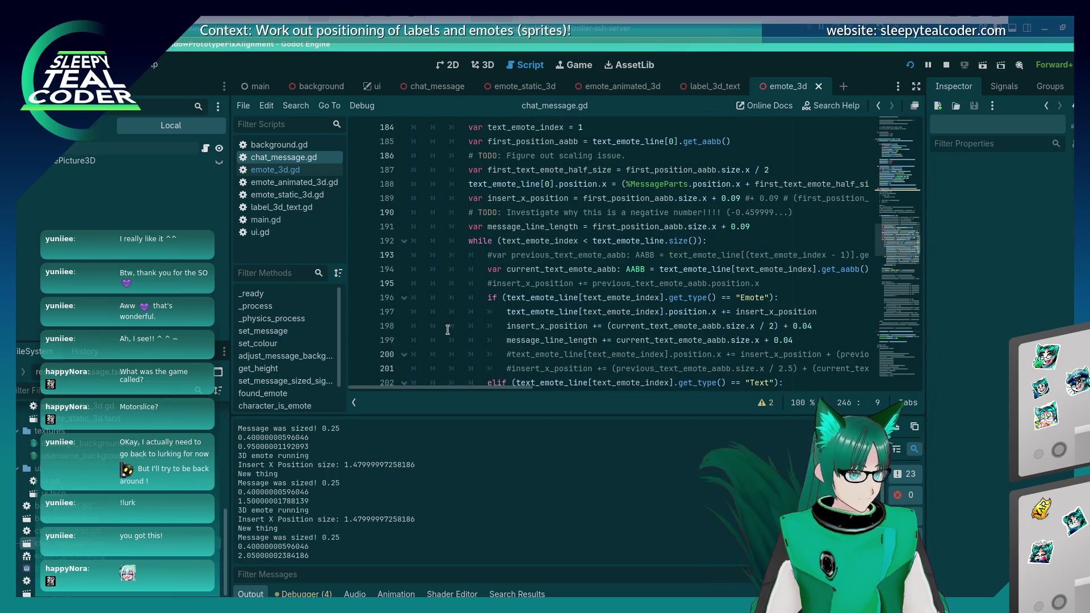
{"action": "scroll", "coordinate": [447, 329], "scroll_direction": "up", "scroll_amount": 1}
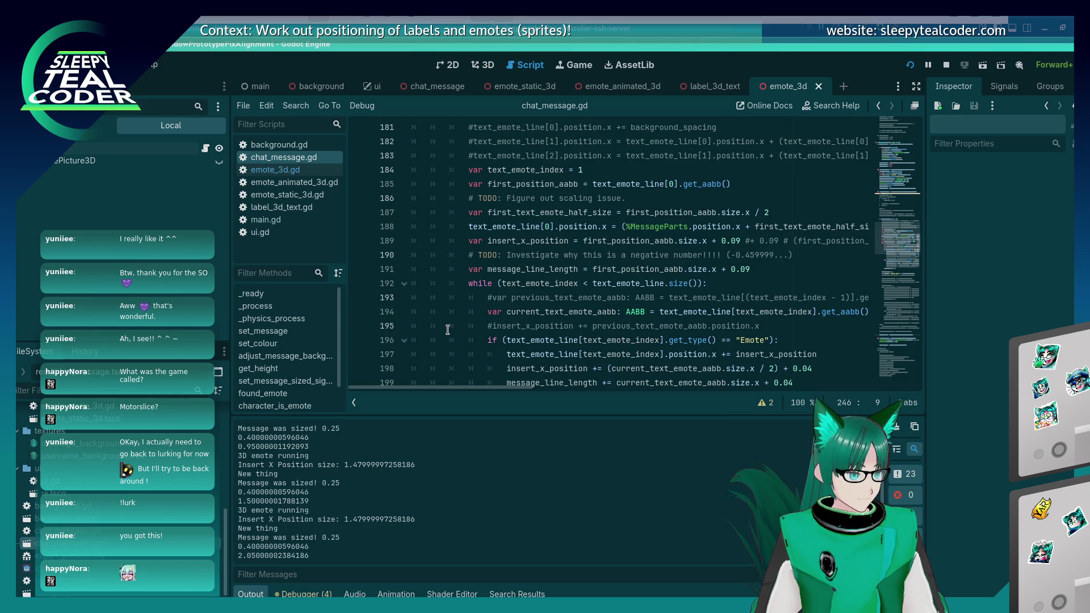
{"action": "left_click", "coordinate": [707, 214]}
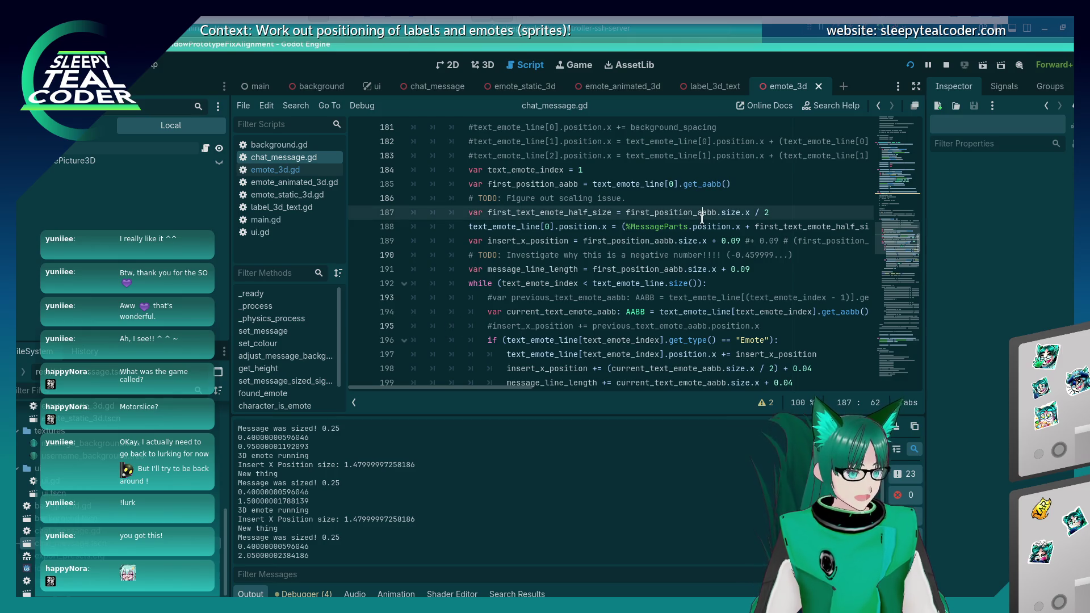
{"action": "left_click", "coordinate": [470, 226]}
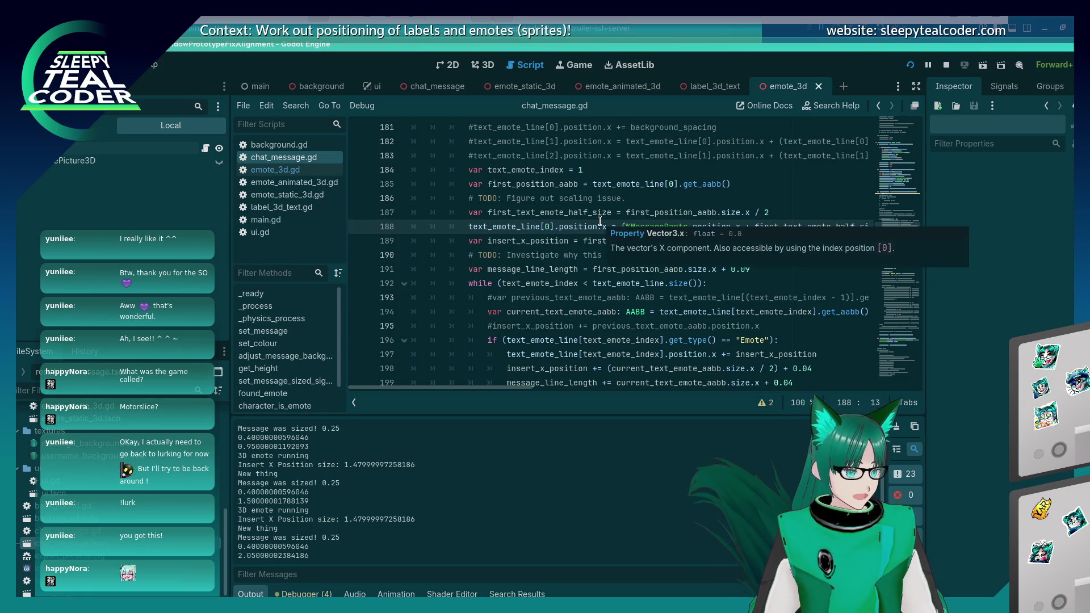
{"action": "key", "text": "End"}
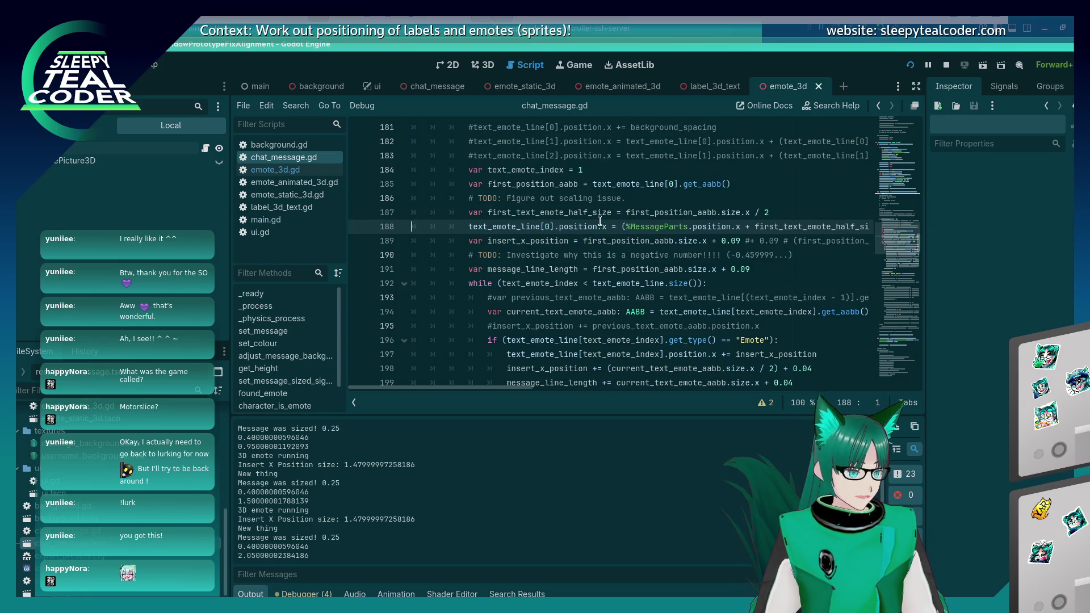
{"action": "scroll", "coordinate": [600, 221], "scroll_direction": "down", "scroll_amount": 12}
{"action": "scroll", "coordinate": [600, 221], "scroll_direction": "down", "scroll_amount": 8}
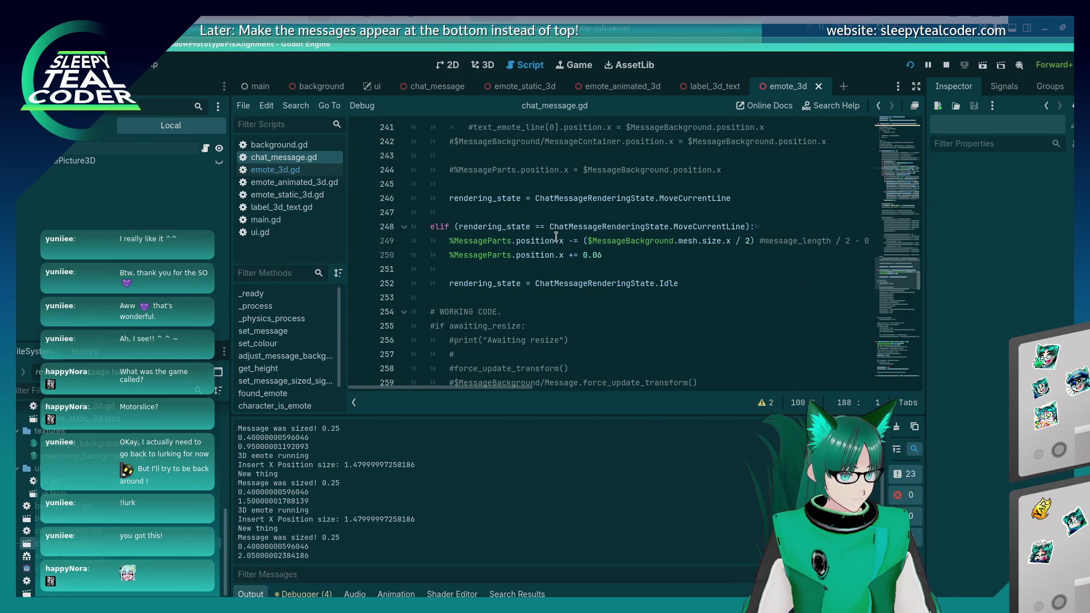
Add a new line 249 printing %MessageParts.position.x
{"action": "left_click", "coordinate": [676, 159]}
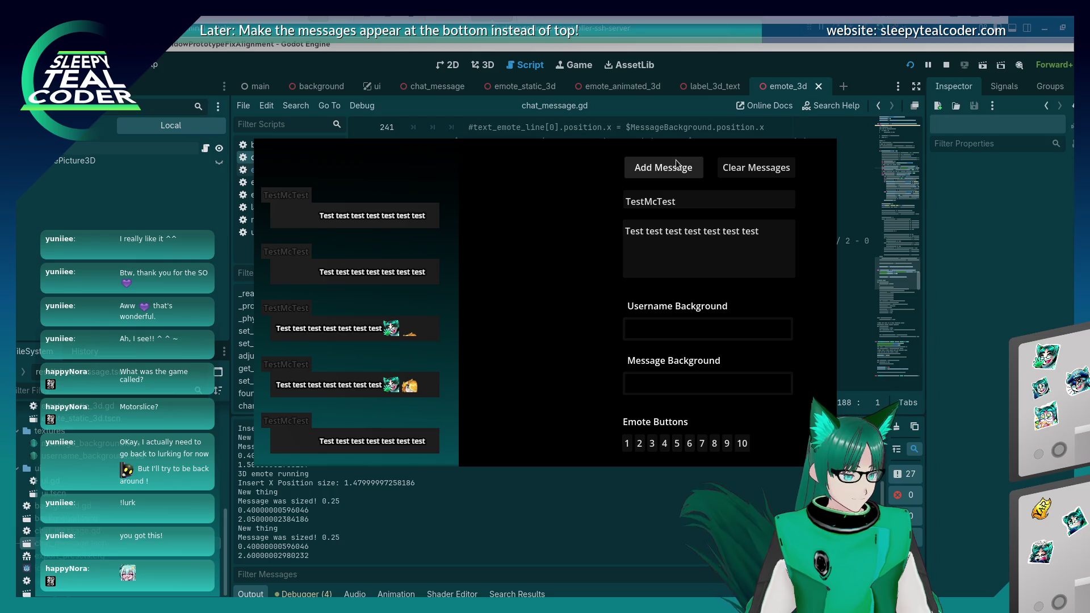
{"action": "key", "text": "alt+Tab"}
{"action": "left_click", "coordinate": [798, 228]}
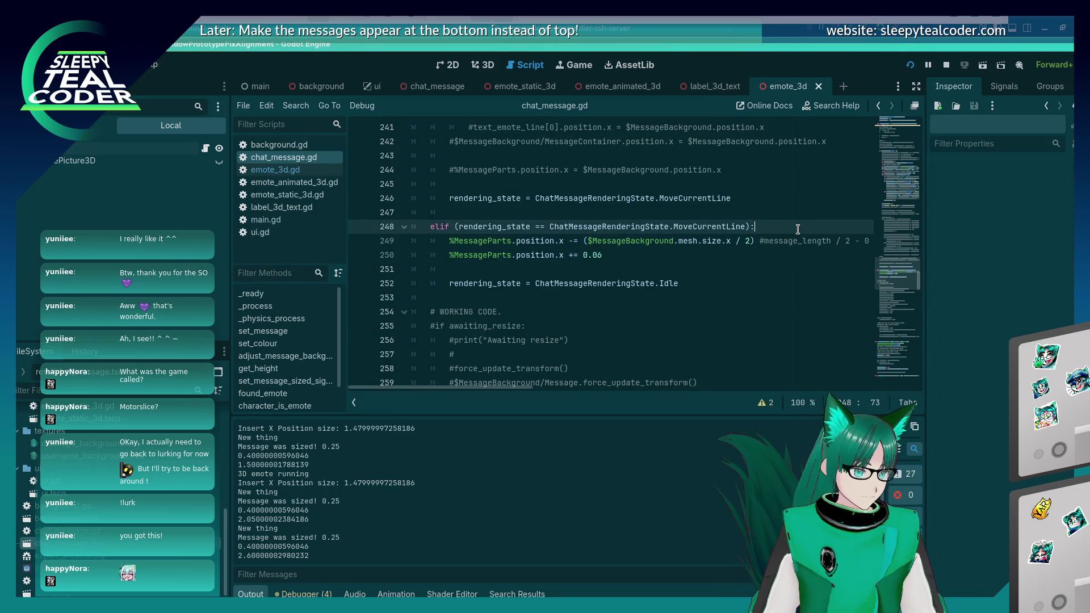
{"action": "key", "text": "Return"}
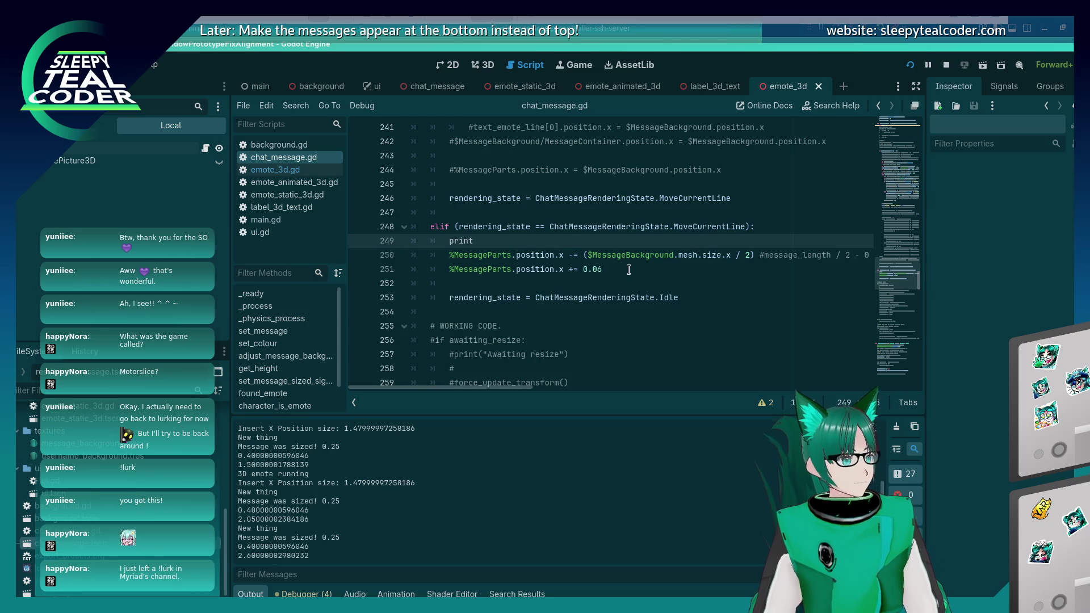
{"action": "left_click_drag", "start_coordinate": [563, 254], "coordinate": [450, 254]}
{"action": "key", "text": "ctrl+c"}
{"action": "left_click", "coordinate": [543, 240]}
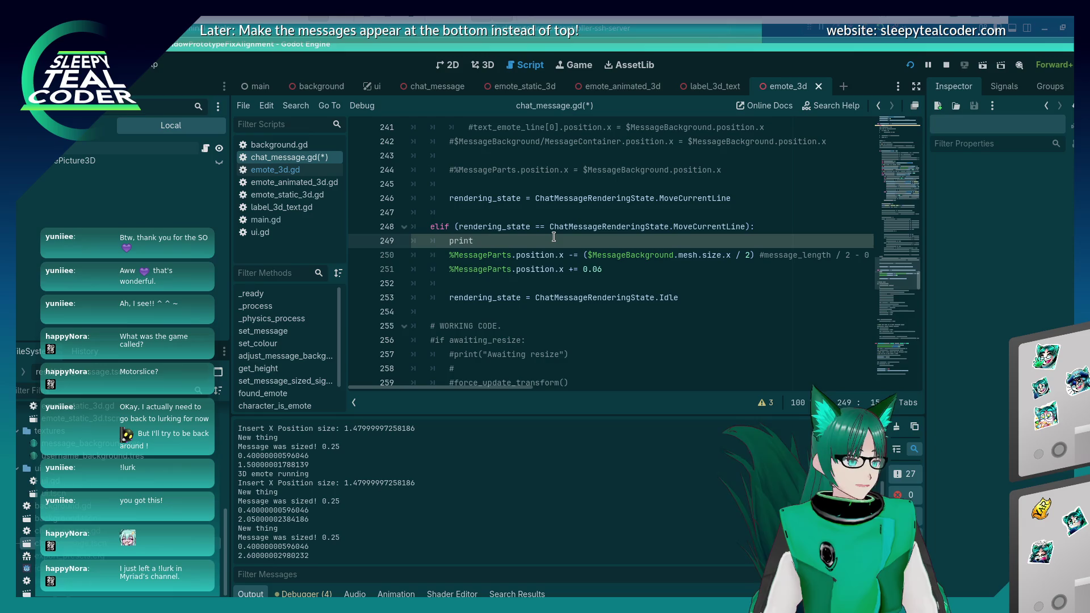
{"action": "type", "text": "()"}
{"action": "key", "text": "ctrl+v"}
Run the game, comment out line 250's half-background-width shift, and post another message
{"action": "key", "text": "F5"}
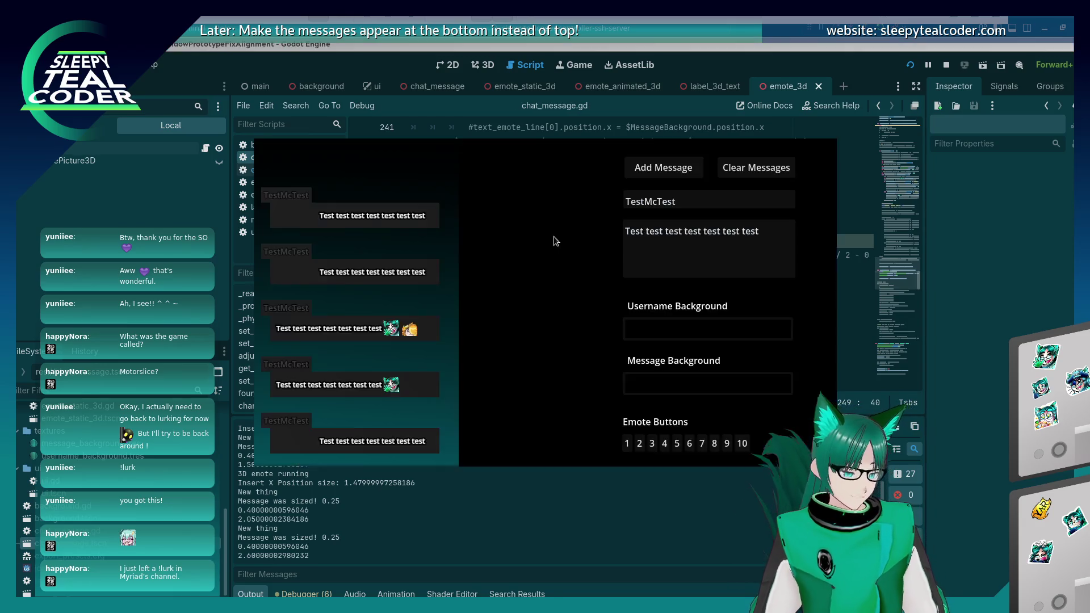
{"action": "left_click", "coordinate": [631, 171]}
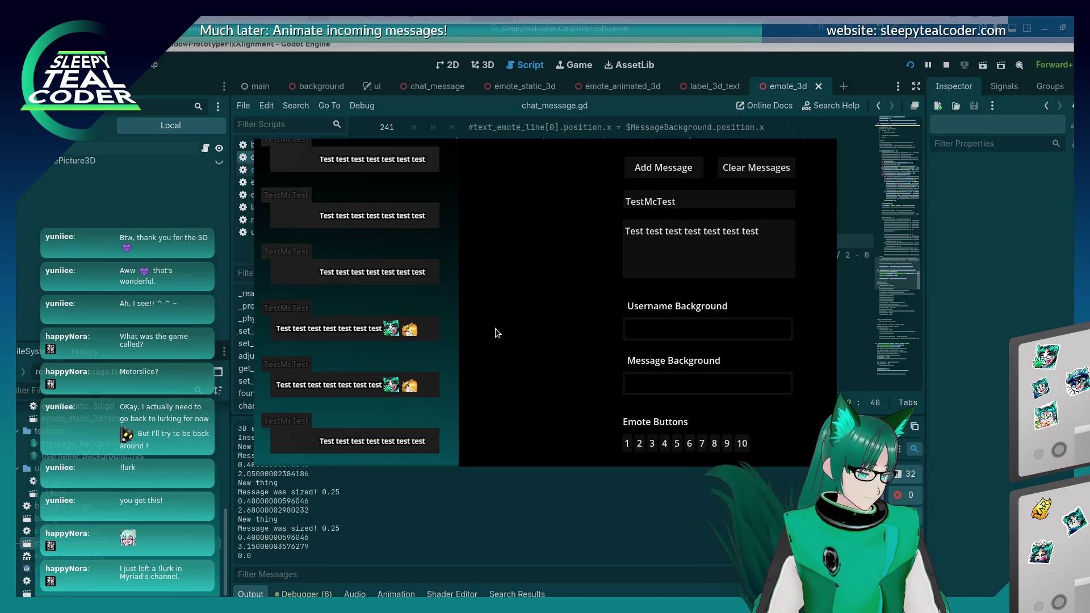
{"action": "left_click", "coordinate": [978, 380]}
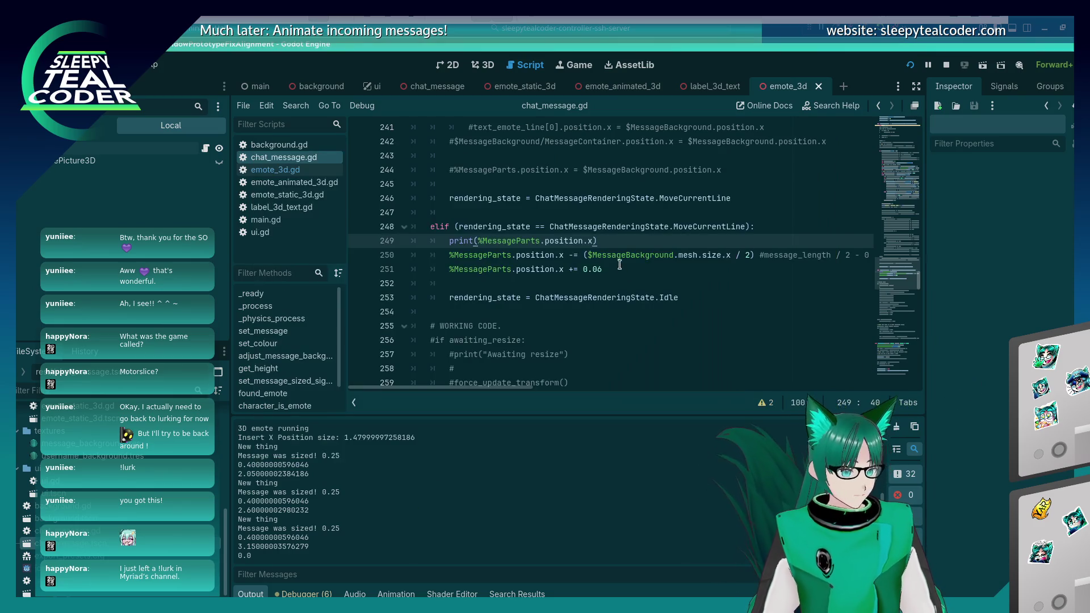
{"action": "key", "text": "alt+Tab"}
{"action": "key", "text": "alt+Tab"}
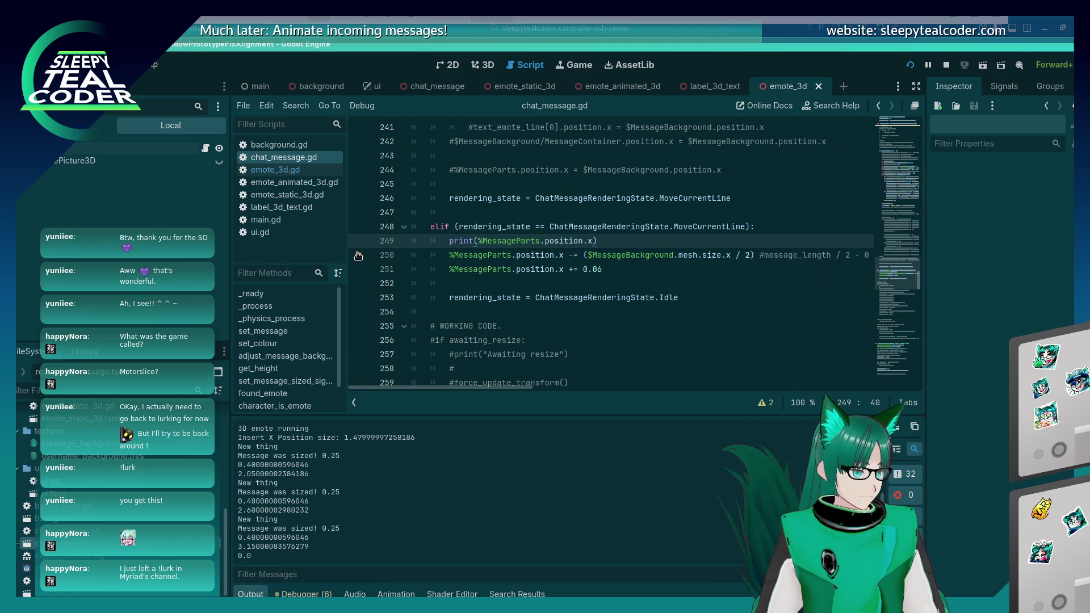
{"action": "key", "text": "Down"}
{"action": "key", "text": "Home"}
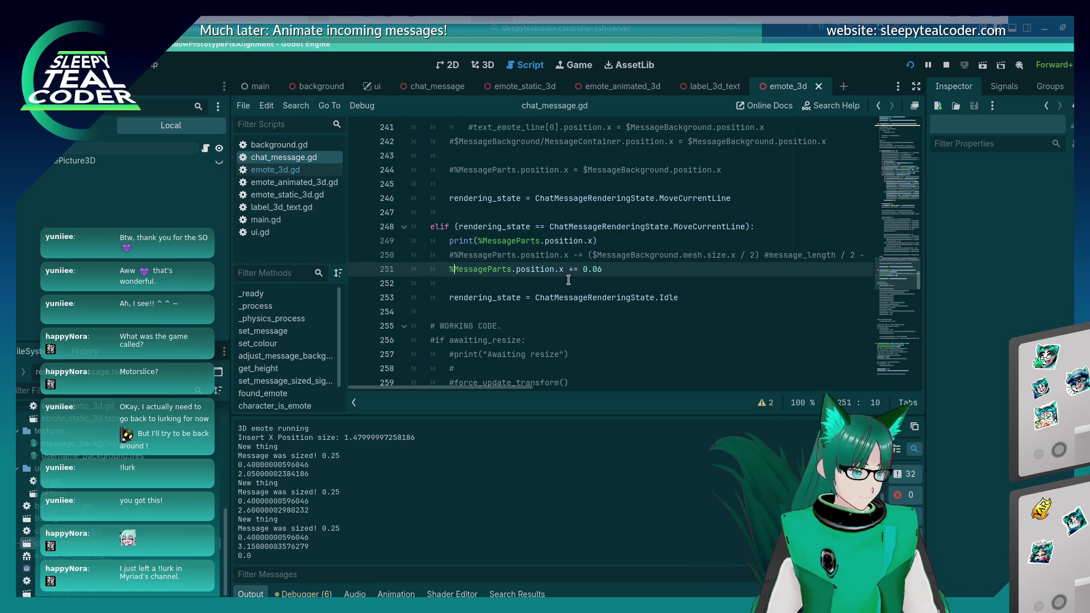
{"action": "key", "text": "Down"}
{"action": "key", "text": "alt+Tab"}
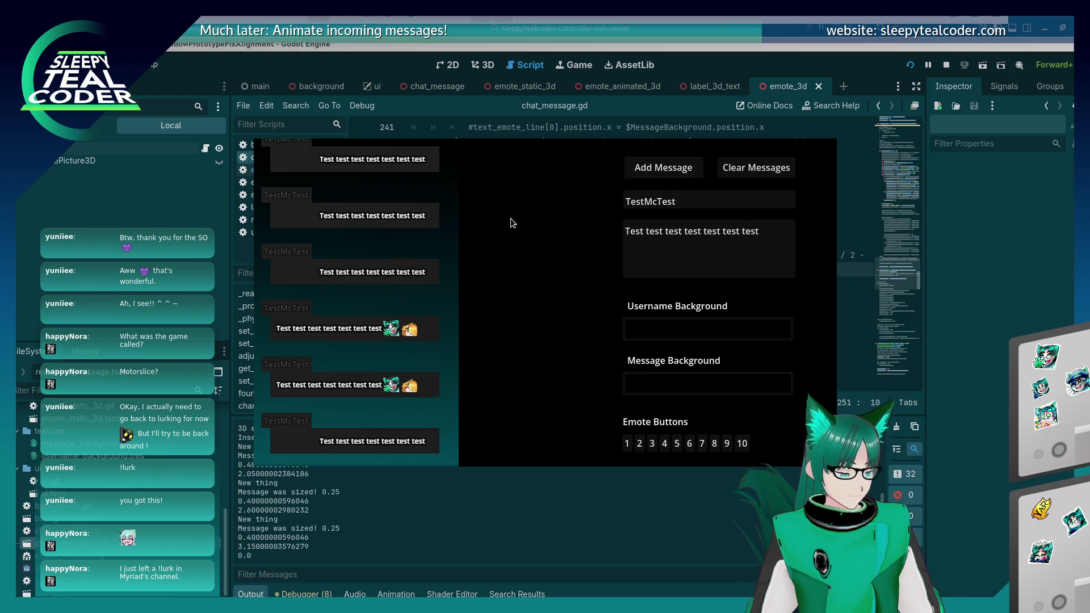
{"action": "key", "text": "space"}
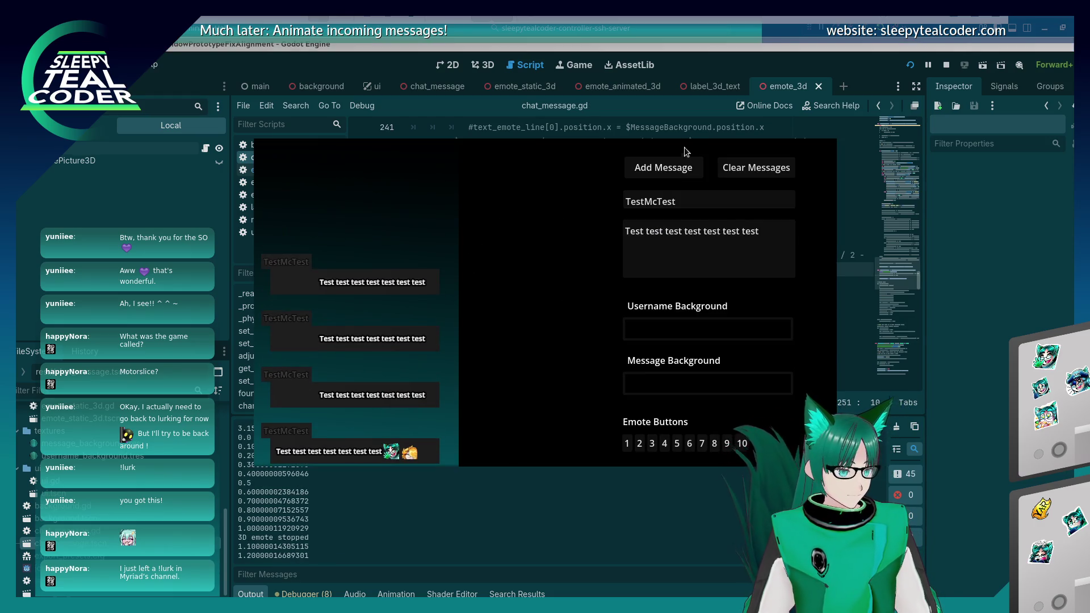
Remove the # from line 176 and save chat_message.gd
{"action": "left_click", "coordinate": [672, 160]}
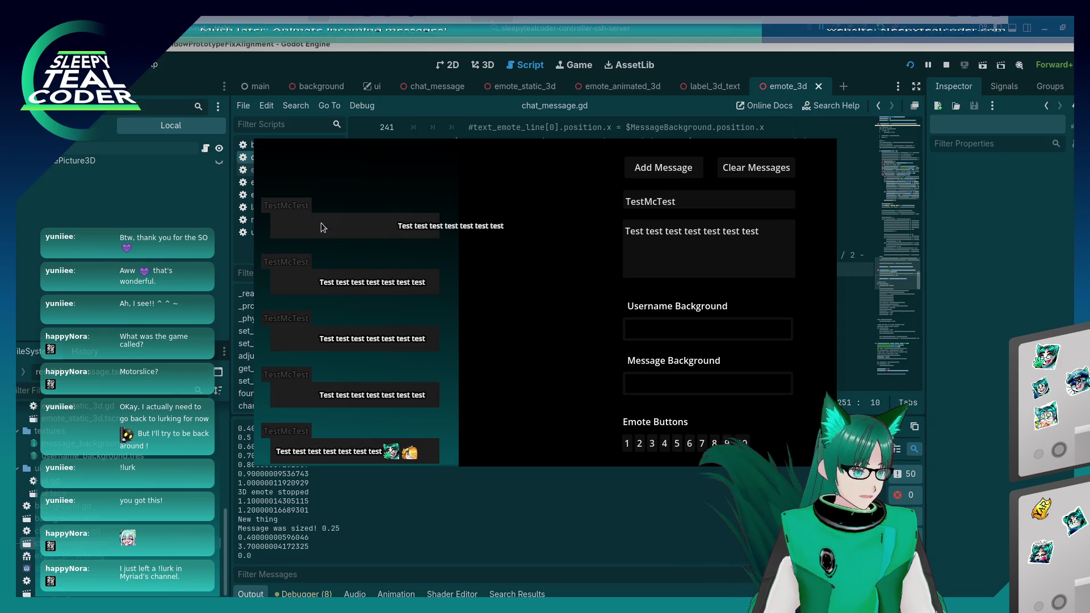
{"action": "key", "text": "alt+Tab"}
{"action": "scroll", "coordinate": [614, 277], "scroll_direction": "up", "scroll_amount": 5}
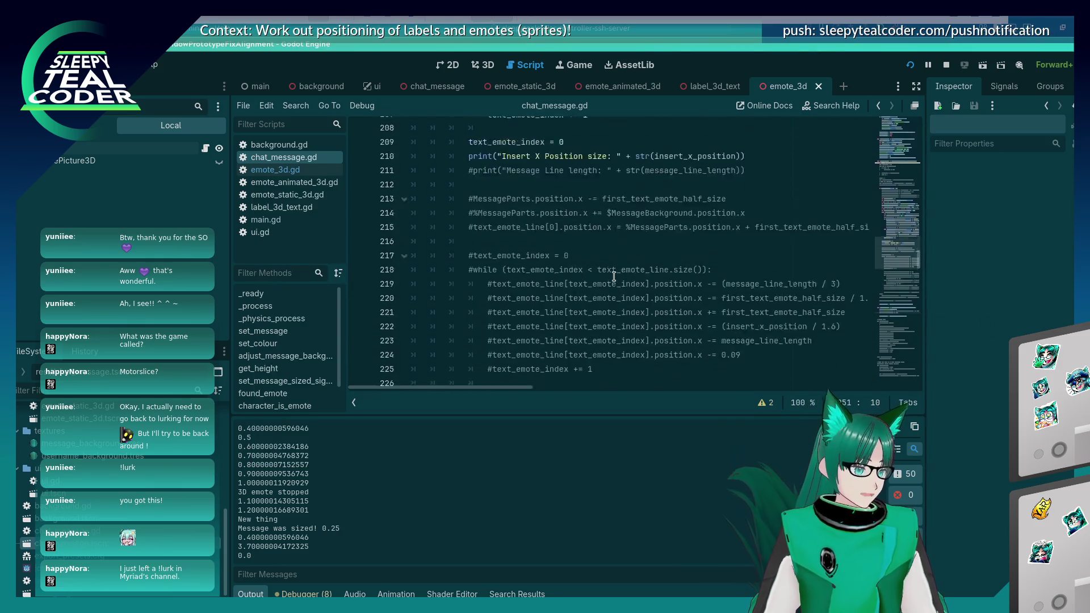
{"action": "scroll", "coordinate": [613, 276], "scroll_direction": "up", "scroll_amount": 15}
{"action": "left_click", "coordinate": [457, 311]}
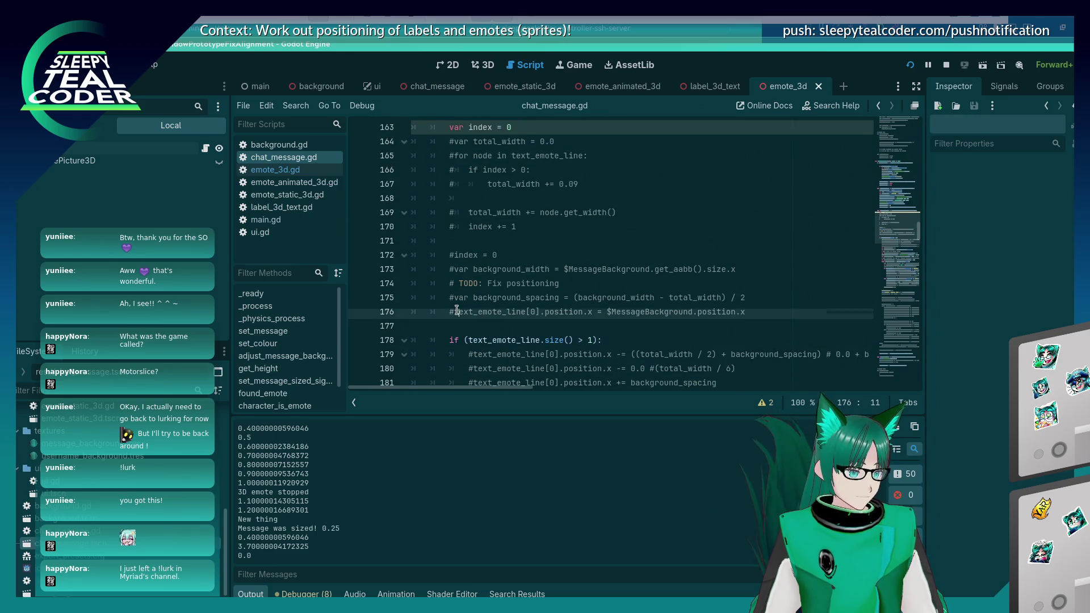
{"action": "key", "text": "BackSpace"}
{"action": "key", "text": "ctrl+s"}
Post a test message in the running game to check the positioning
{"action": "key", "text": "alt+Tab"}
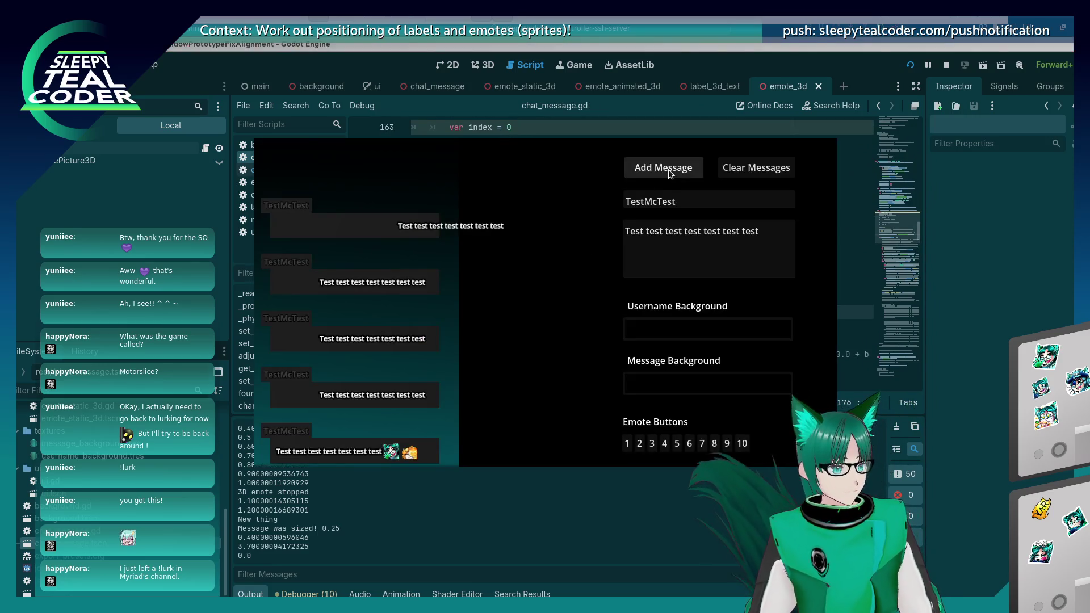
{"action": "left_click", "coordinate": [669, 169]}
{"action": "key", "text": "alt+Tab"}
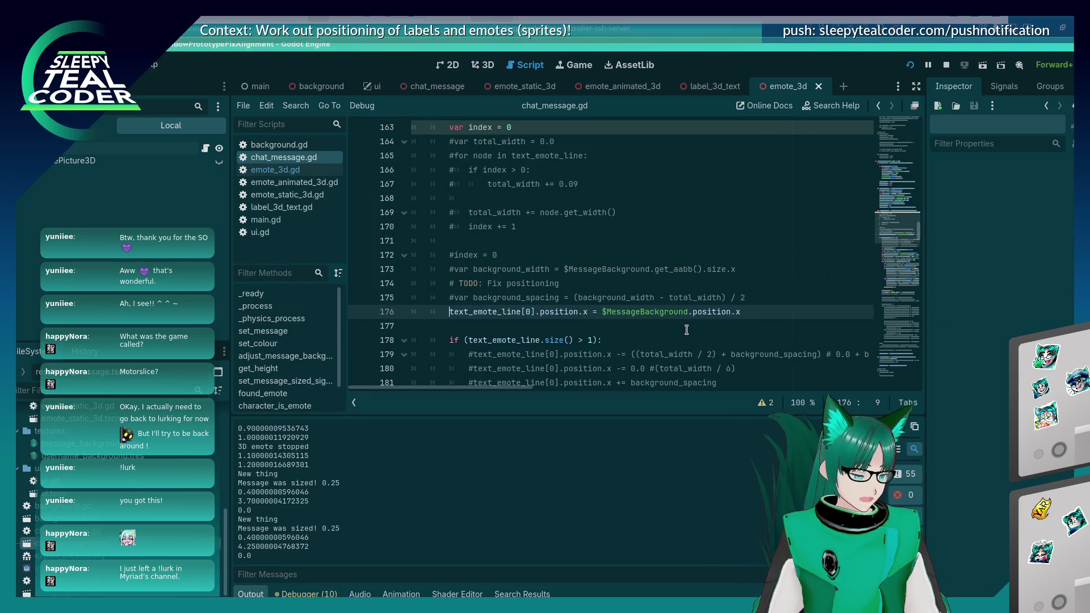
{"action": "key", "text": "alt+Tab"}
{"action": "key", "text": "Tab"}
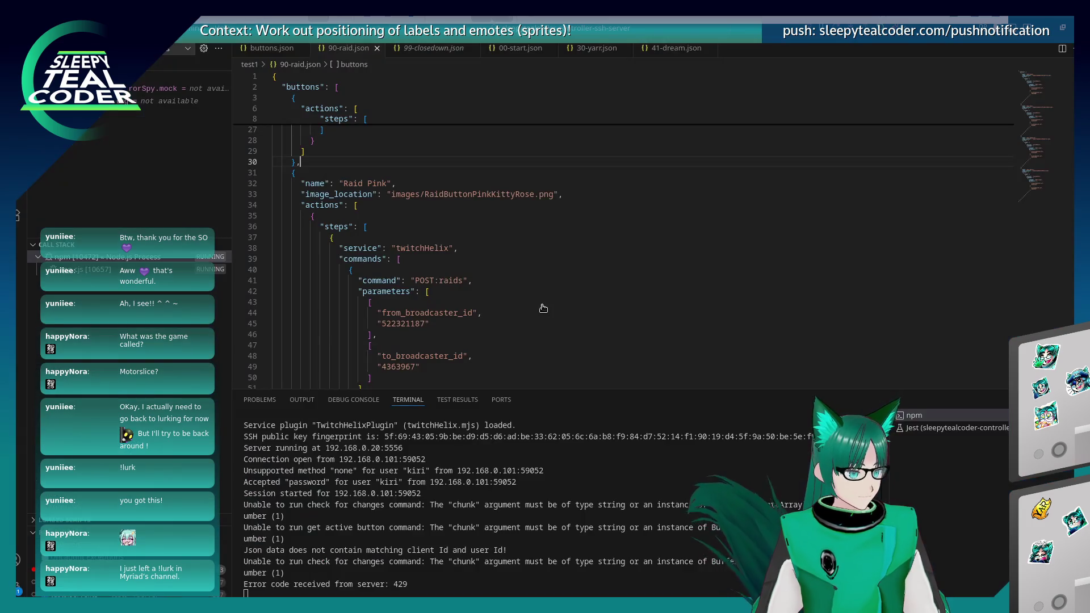
{"action": "key", "text": "alt+Tab"}
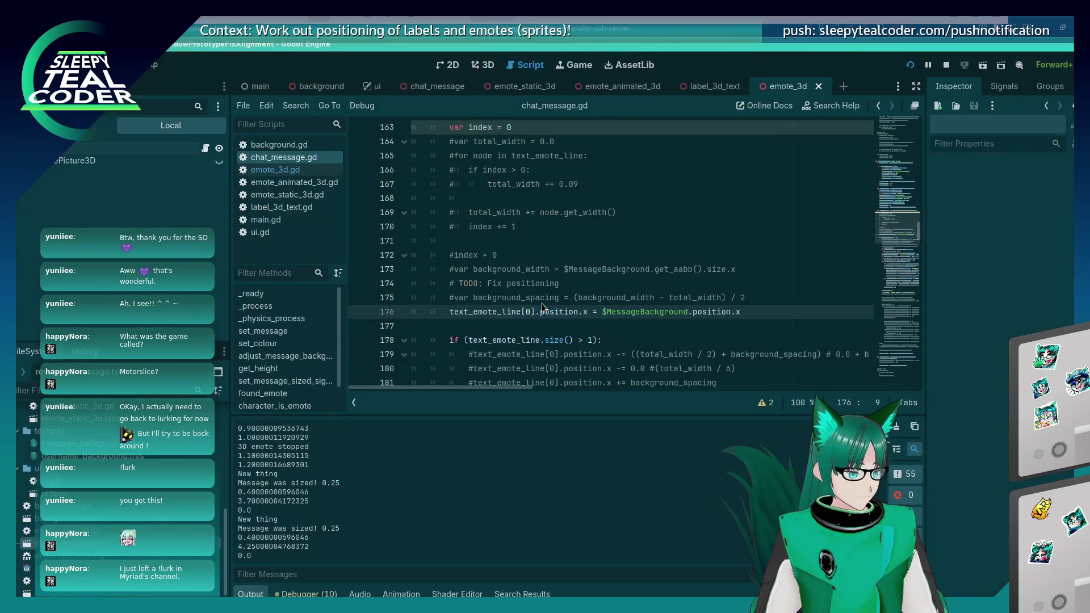
Change line 176's -= to += and rerun the game to check it
{"action": "scroll", "coordinate": [543, 261], "scroll_direction": "up", "scroll_amount": 3}
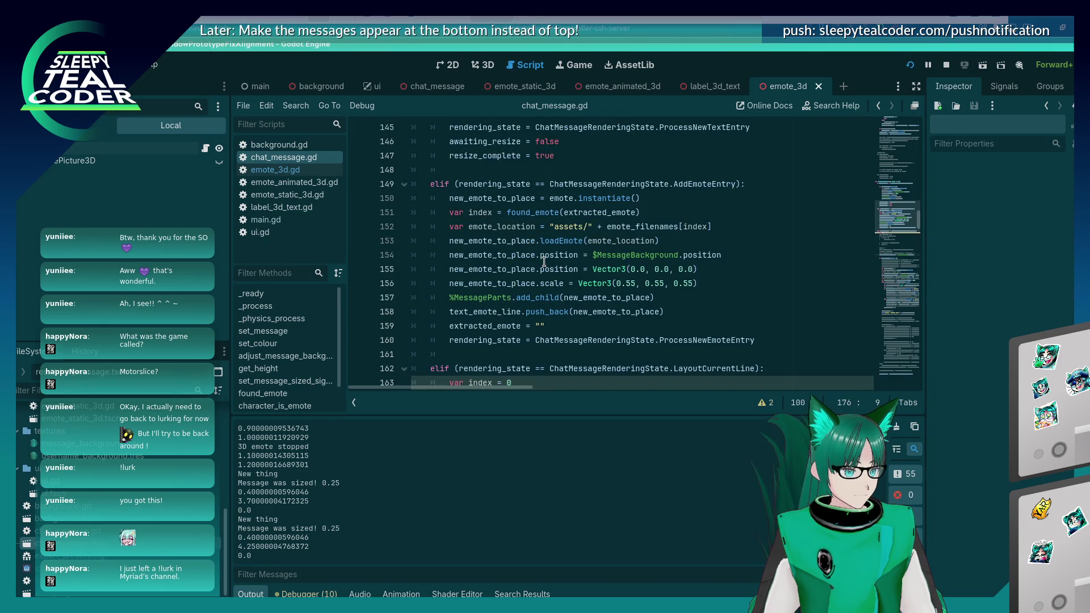
{"action": "scroll", "coordinate": [544, 262], "scroll_direction": "down", "scroll_amount": 5}
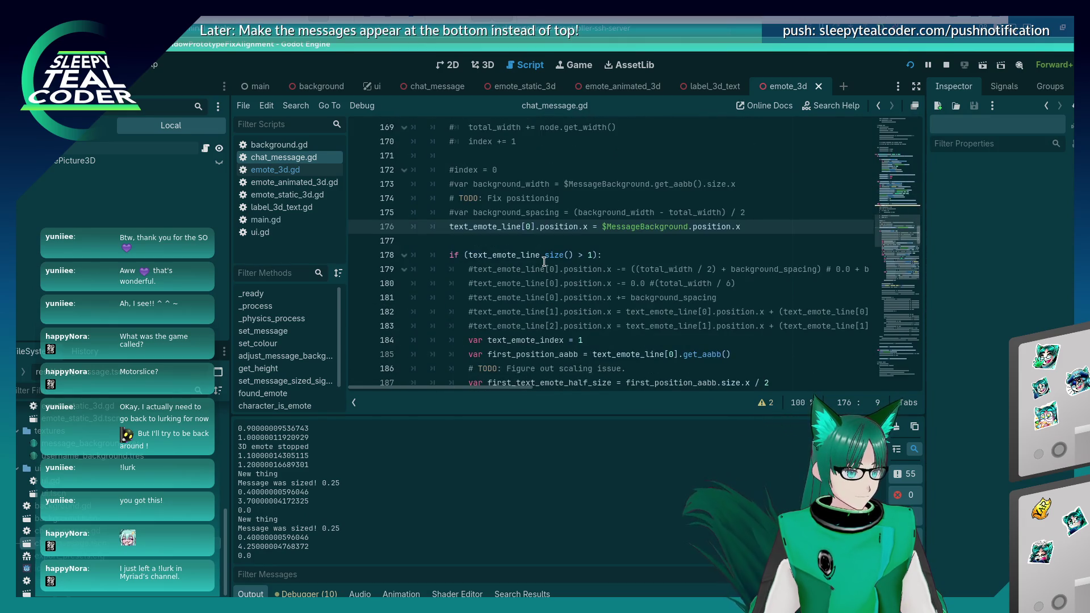
{"action": "key", "text": "alt+Tab"}
{"action": "key", "text": "alt+Tab"}
{"action": "key", "text": "alt+Tab"}
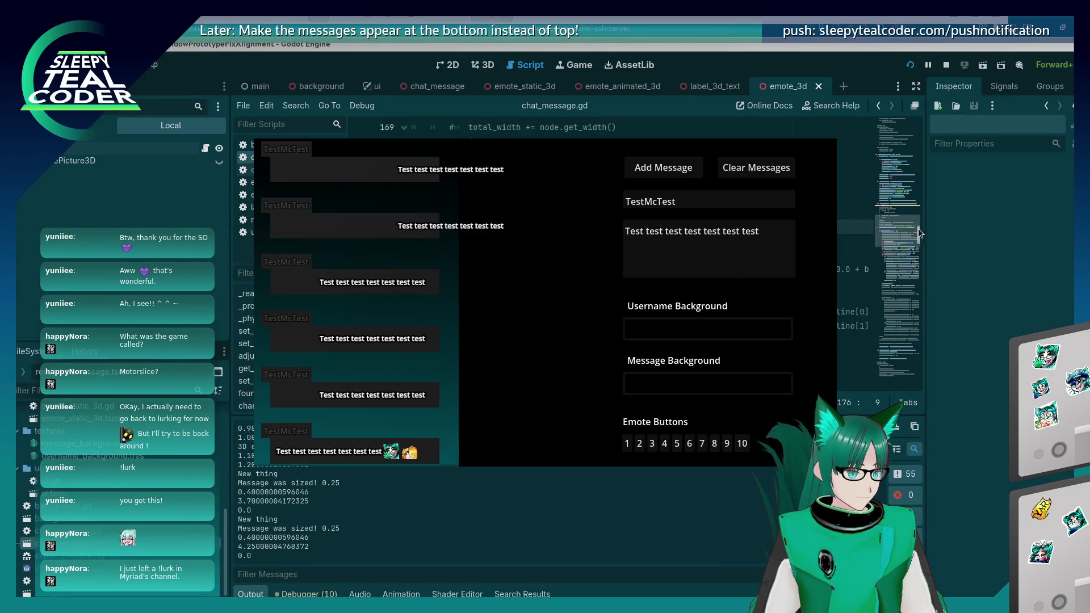
{"action": "key", "text": "alt+Tab"}
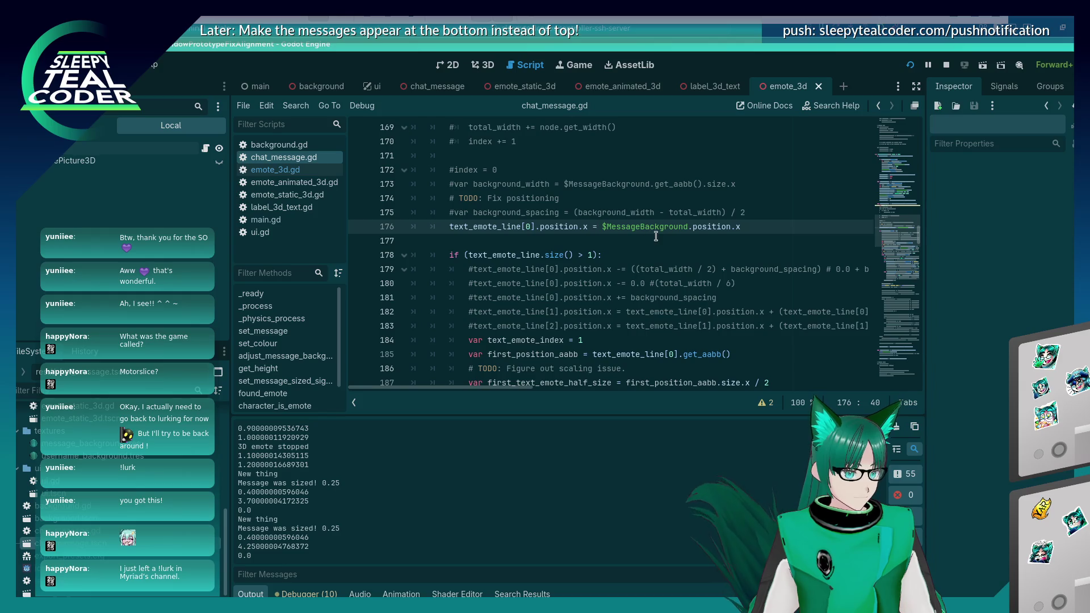
{"action": "type", "text": "+"}
{"action": "key", "text": "F5"}
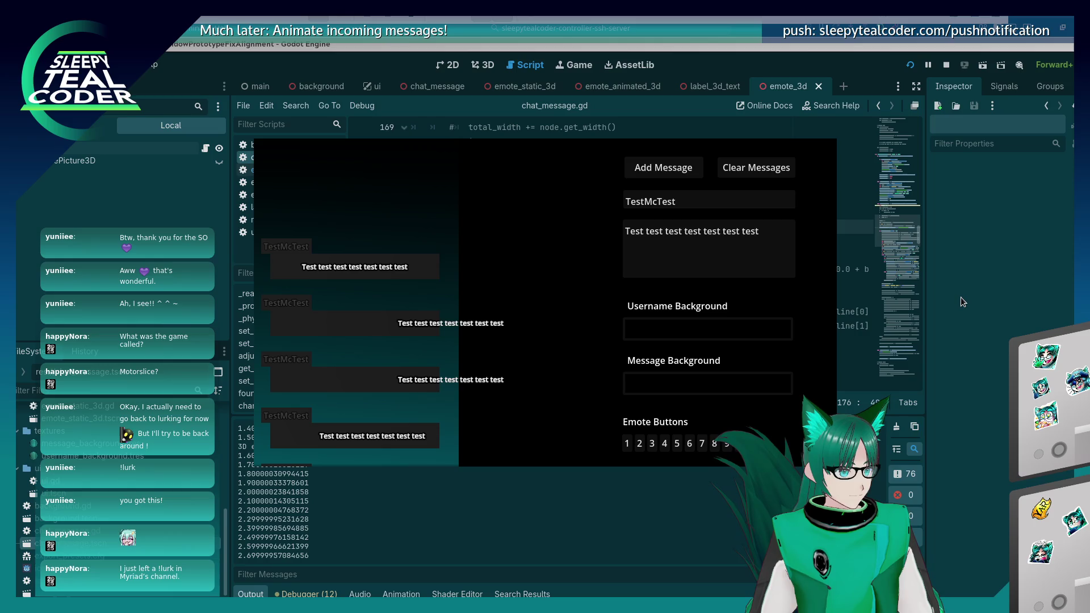
{"action": "key", "text": "F8"}
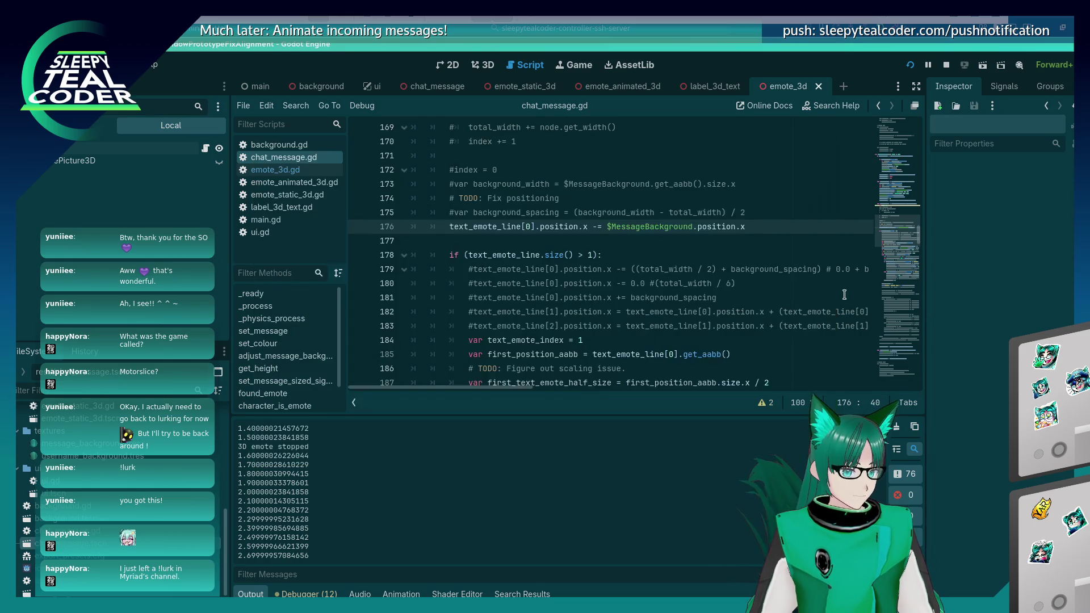
Temporarily uncomment lines 250–251, test with a message, then comment them out again
{"action": "scroll", "coordinate": [674, 265], "scroll_direction": "down", "scroll_amount": 10}
{"action": "scroll", "coordinate": [674, 266], "scroll_direction": "down", "scroll_amount": 10}
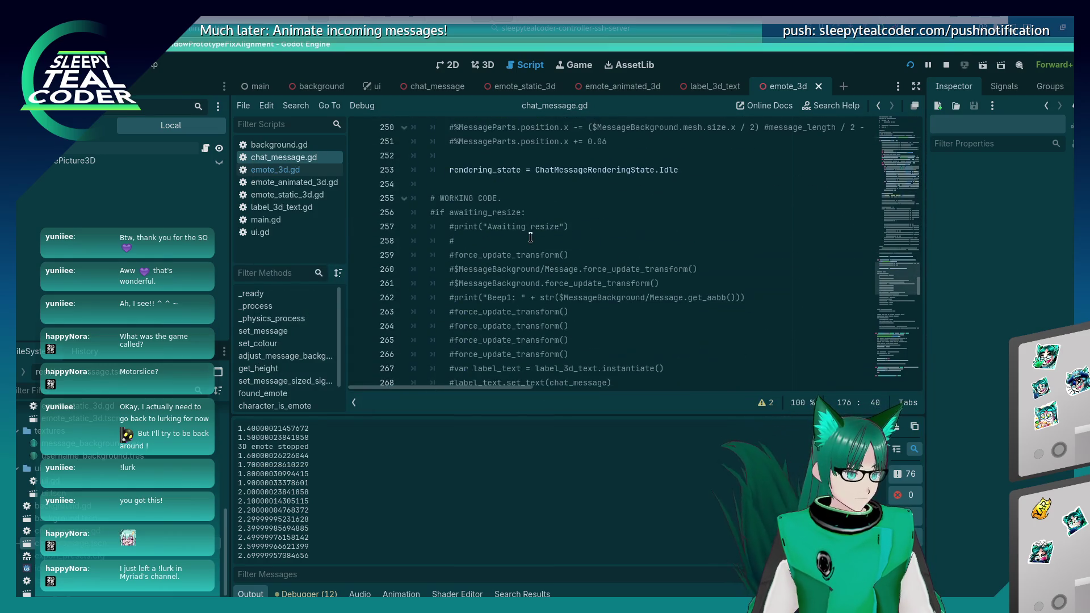
{"action": "scroll", "coordinate": [531, 236], "scroll_direction": "up", "scroll_amount": 3}
{"action": "left_click", "coordinate": [465, 254]}
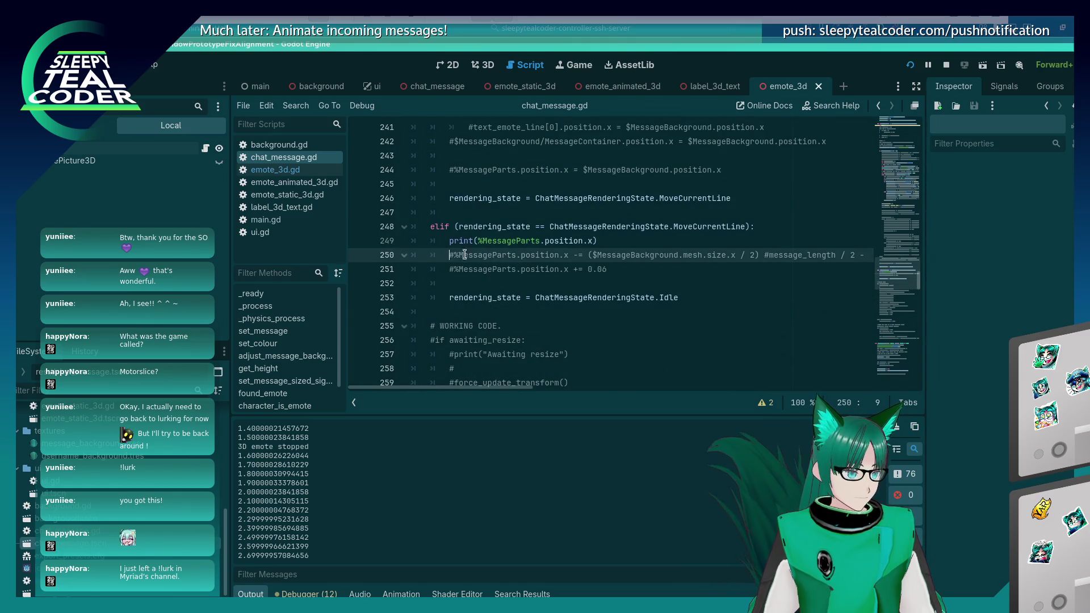
{"action": "key", "text": "shift+Down"}
{"action": "key", "text": "ctrl+k"}
{"action": "key", "text": "F5"}
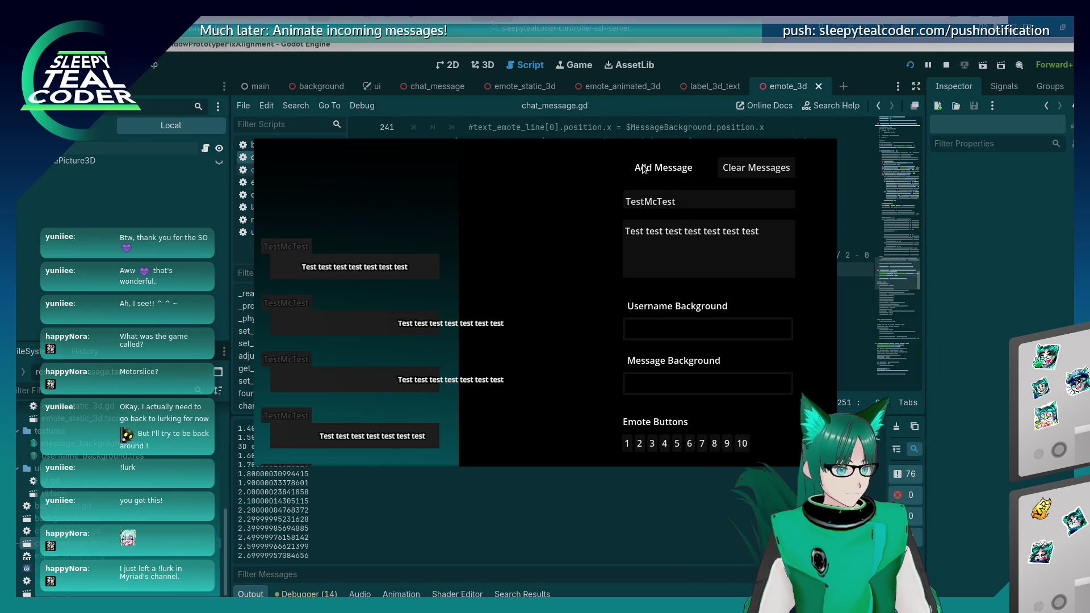
{"action": "left_click", "coordinate": [644, 170]}
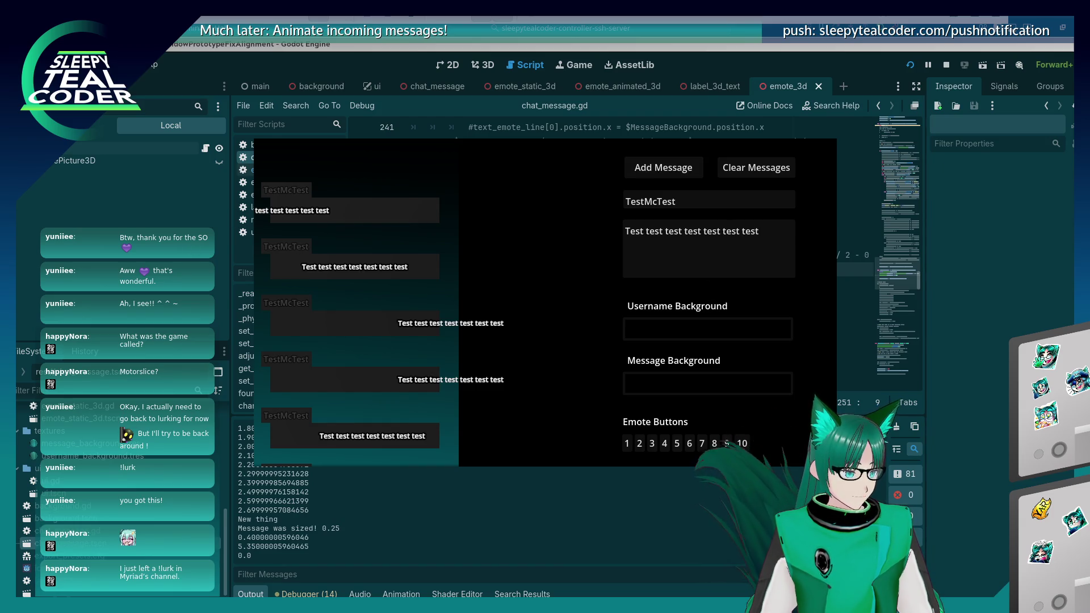
{"action": "key", "text": "F8"}
{"action": "left_click", "coordinate": [651, 283]}
{"action": "key", "text": "ctrl+z"}
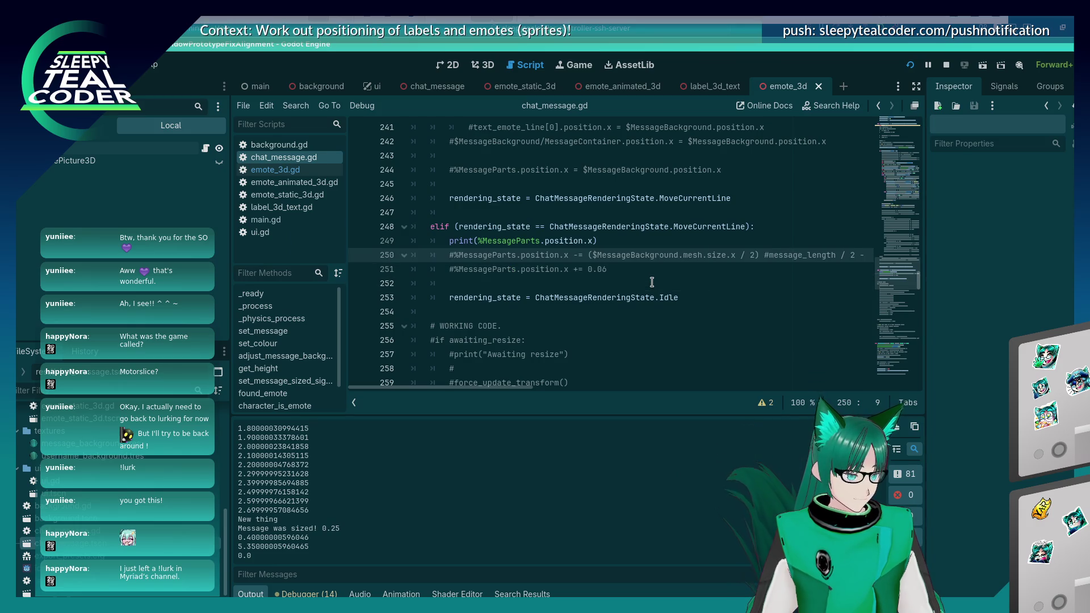
Post another test message and save the edited chat_message.gd
{"action": "scroll", "coordinate": [651, 282], "scroll_direction": "up", "scroll_amount": 15}
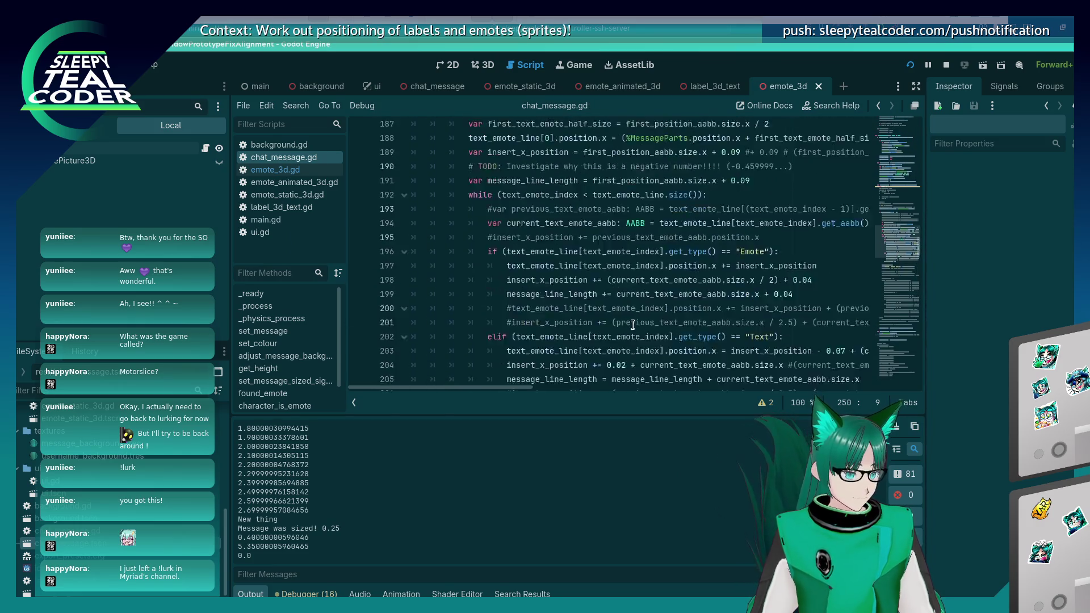
{"action": "scroll", "coordinate": [632, 324], "scroll_direction": "down", "scroll_amount": 2}
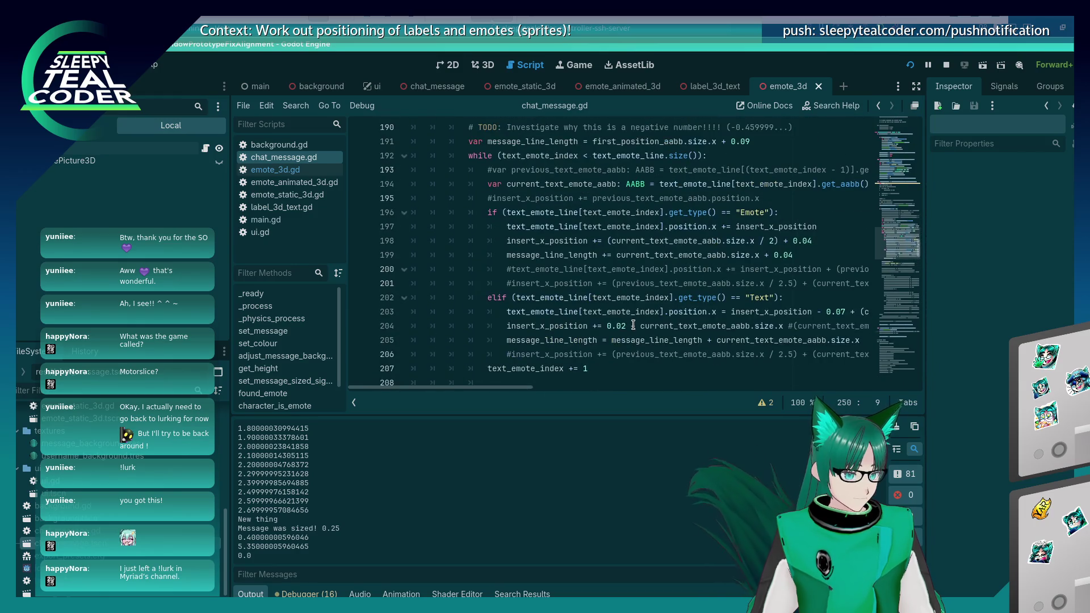
{"action": "scroll", "coordinate": [632, 324], "scroll_direction": "down", "scroll_amount": 1}
{"action": "scroll", "coordinate": [633, 324], "scroll_direction": "up", "scroll_amount": 9}
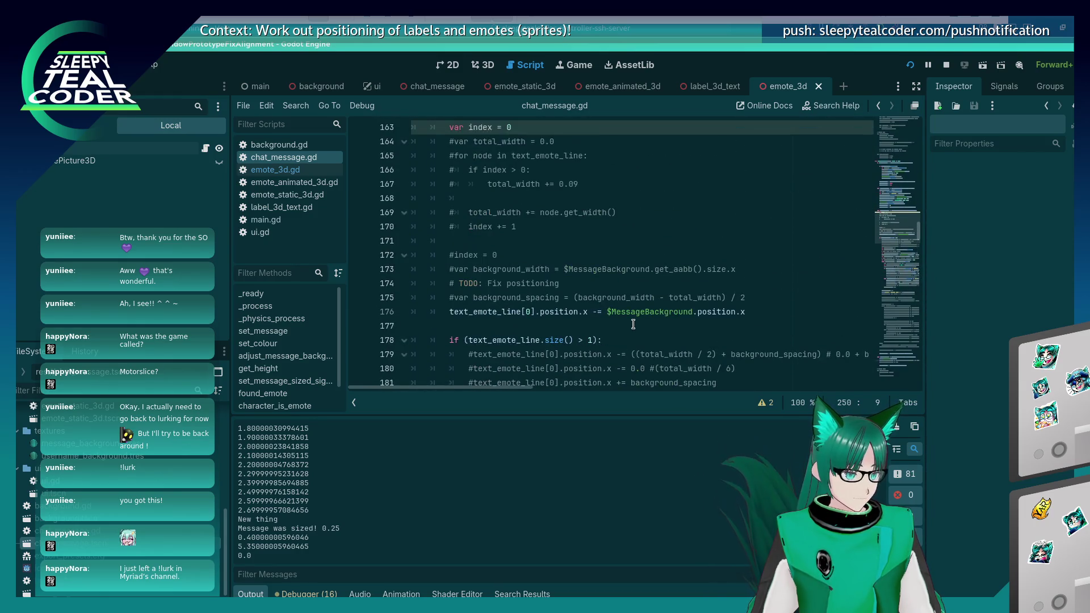
{"action": "left_click", "coordinate": [484, 312]}
{"action": "key", "text": "alt+Tab"}
{"action": "key", "text": "alt+Tab"}
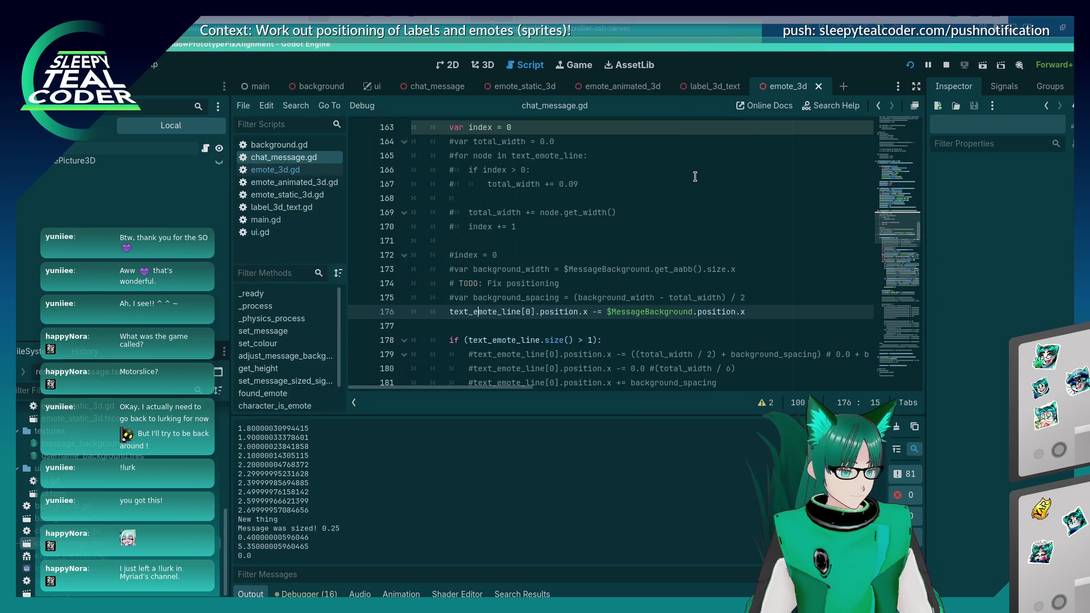
{"action": "key", "text": "alt+Tab"}
{"action": "key", "text": "alt+Tab"}
{"action": "left_click", "coordinate": [659, 157]}
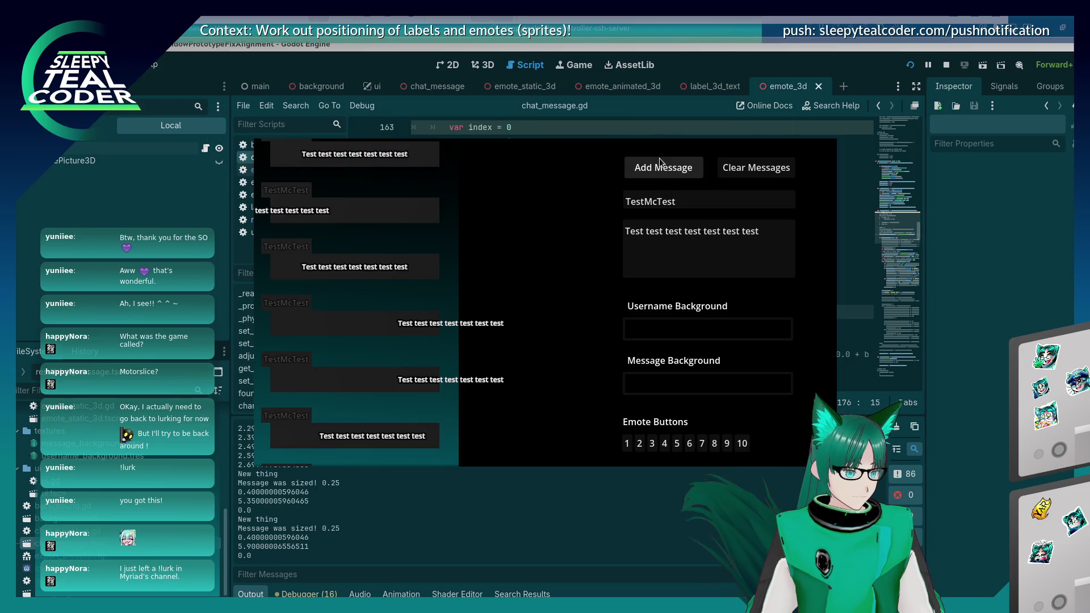
{"action": "key", "text": "alt+Tab"}
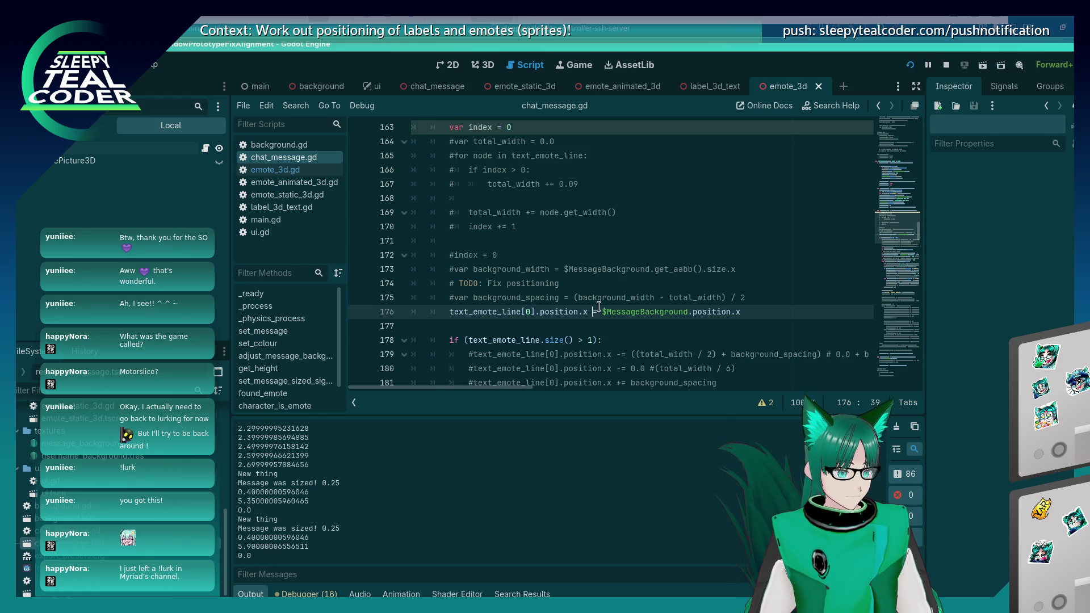
{"action": "key", "text": "alt+Tab"}
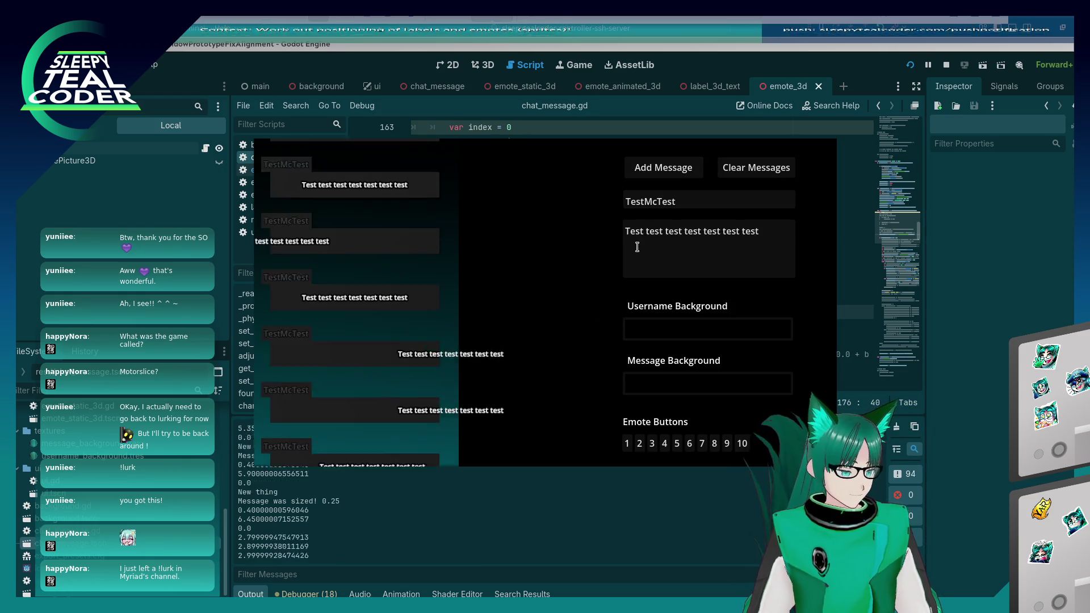
{"action": "key", "text": "alt+Tab"}
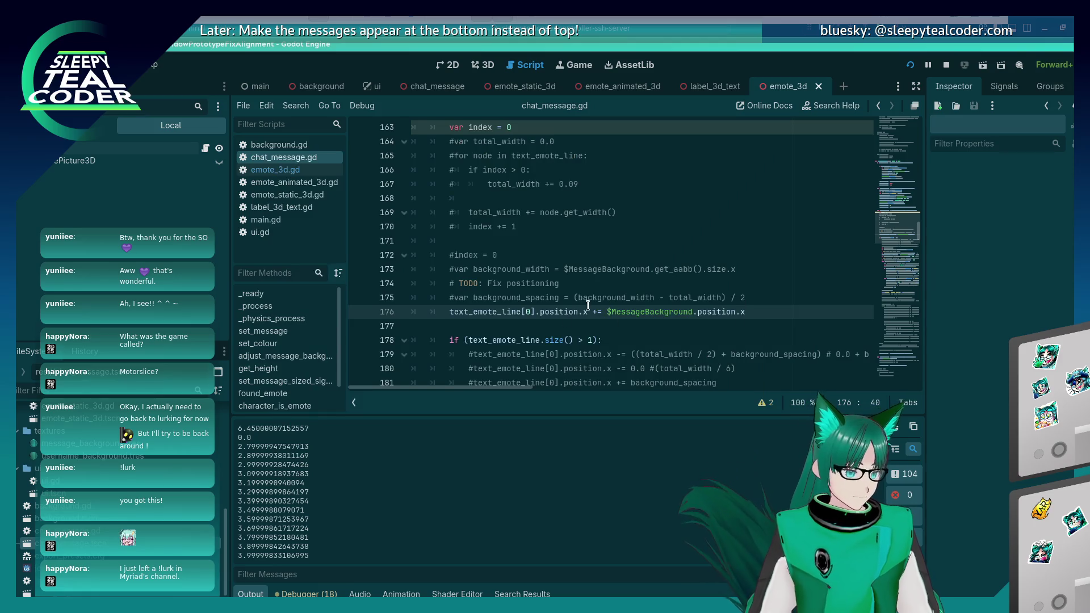
{"action": "key", "text": "ctrl+s"}
{"action": "key", "text": "alt+Tab"}
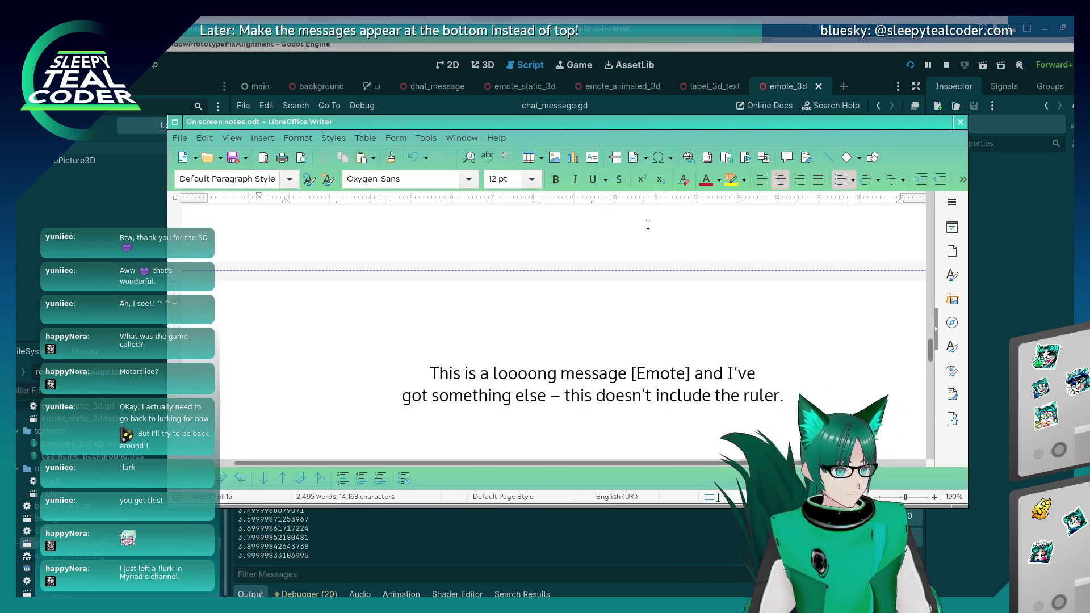
{"action": "key", "text": "alt+Tab"}
{"action": "key", "text": "alt+Tab"}
{"action": "key", "text": "alt+Tab"}
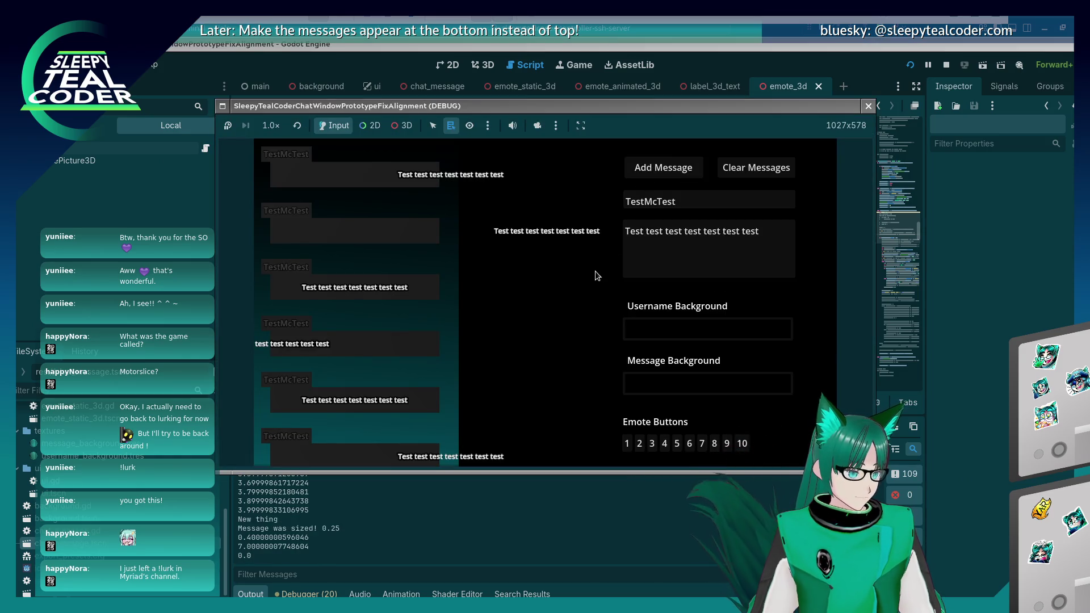
Relaunch the test game and post a TestMcTest message
{"action": "left_click", "coordinate": [910, 65]}
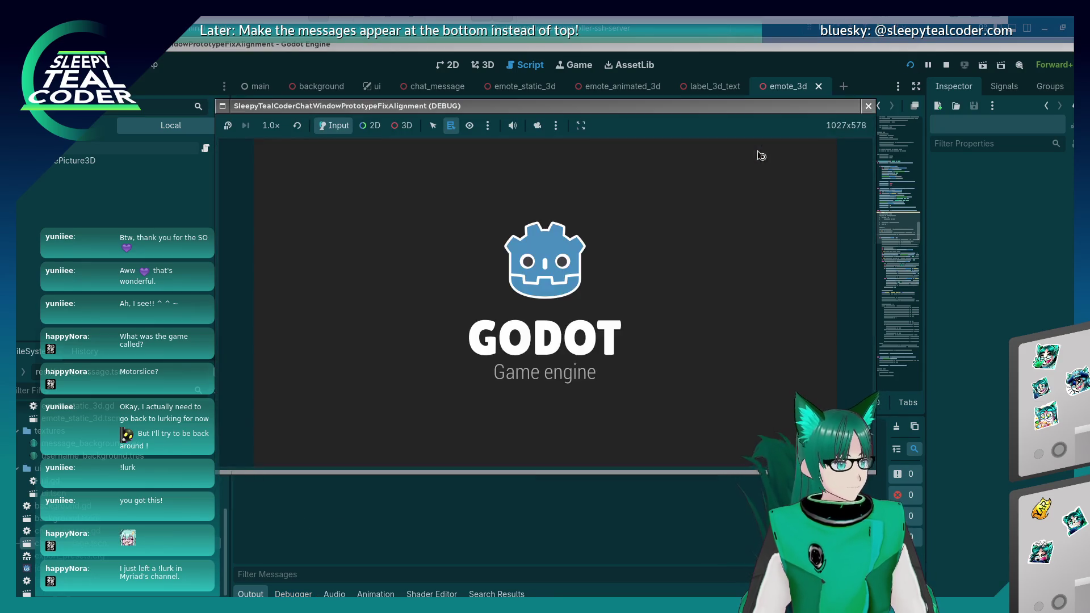
{"action": "left_click", "coordinate": [663, 167]}
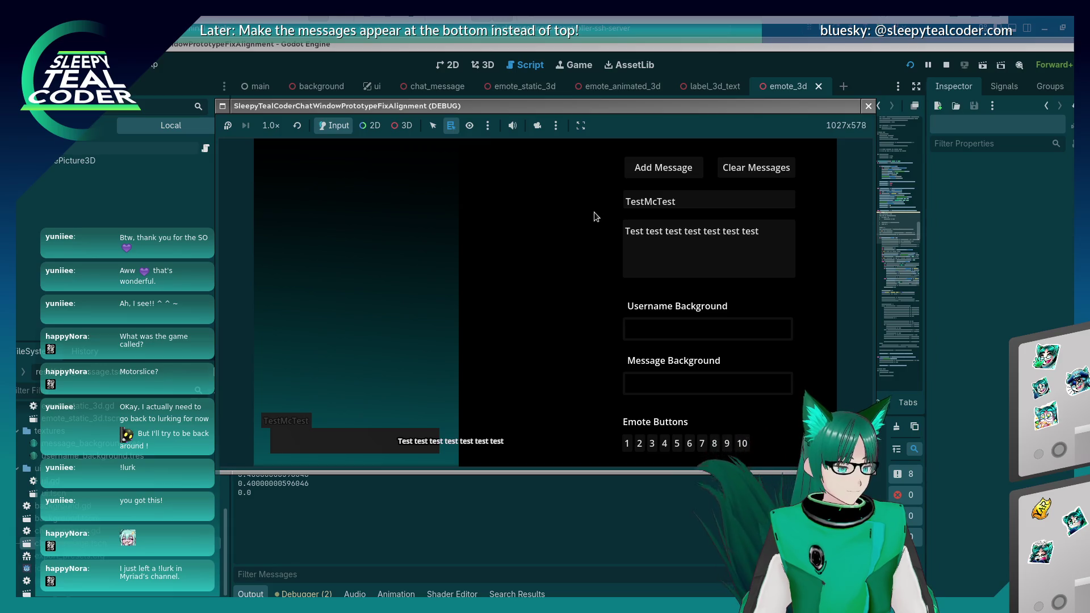
{"action": "left_click", "coordinate": [965, 274]}
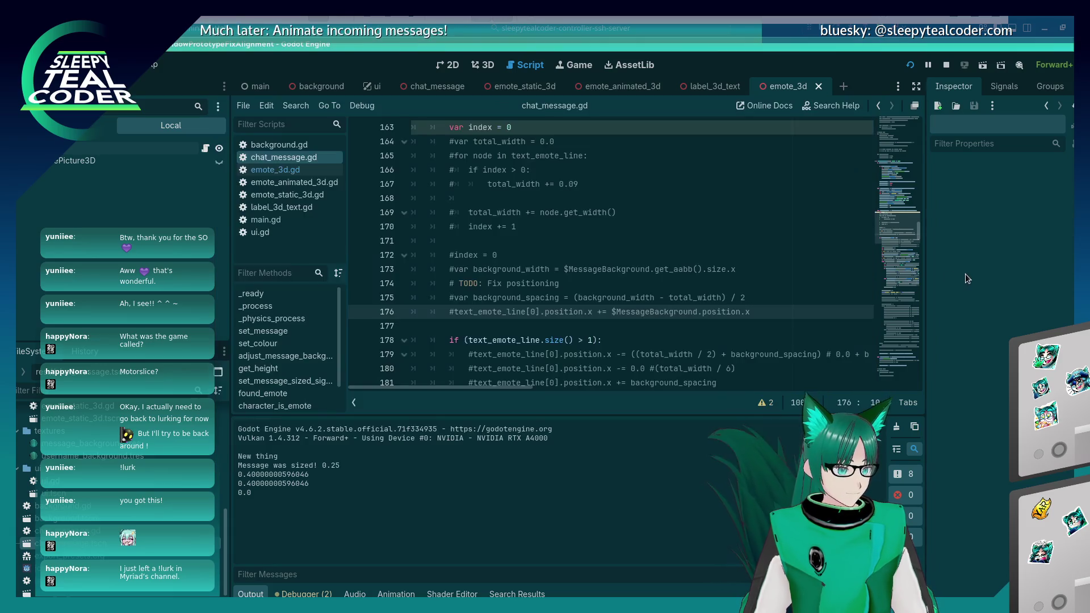
Uncomment line 176 with -= restored, then return to the running game
{"action": "key", "text": "Delete"}
{"action": "type", "text": "-"}
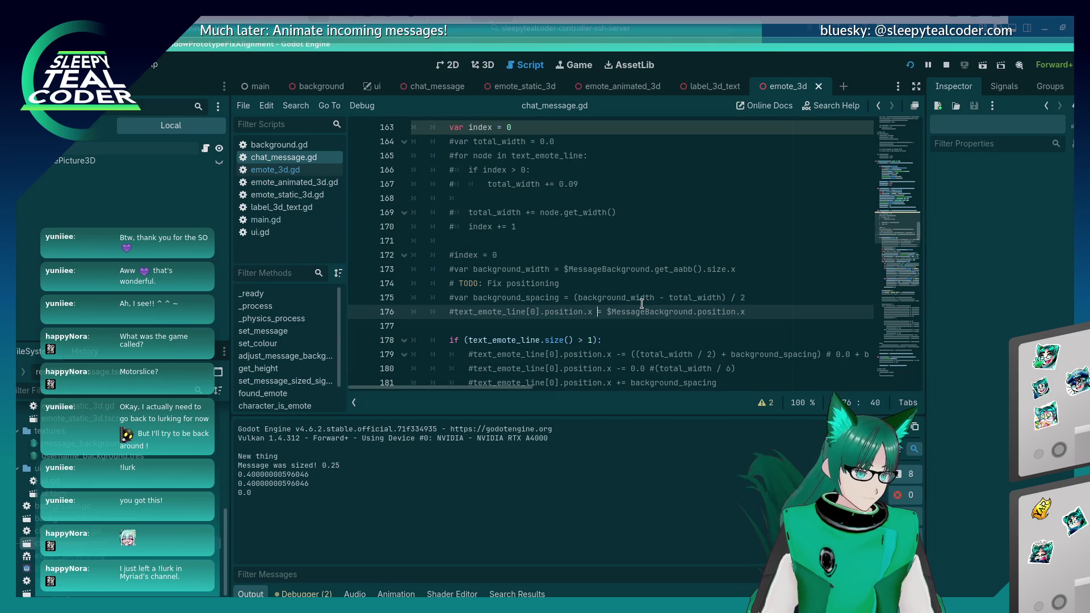
{"action": "key", "text": "Home"}
{"action": "key", "text": "Delete"}
{"action": "key", "text": "alt+Tab"}
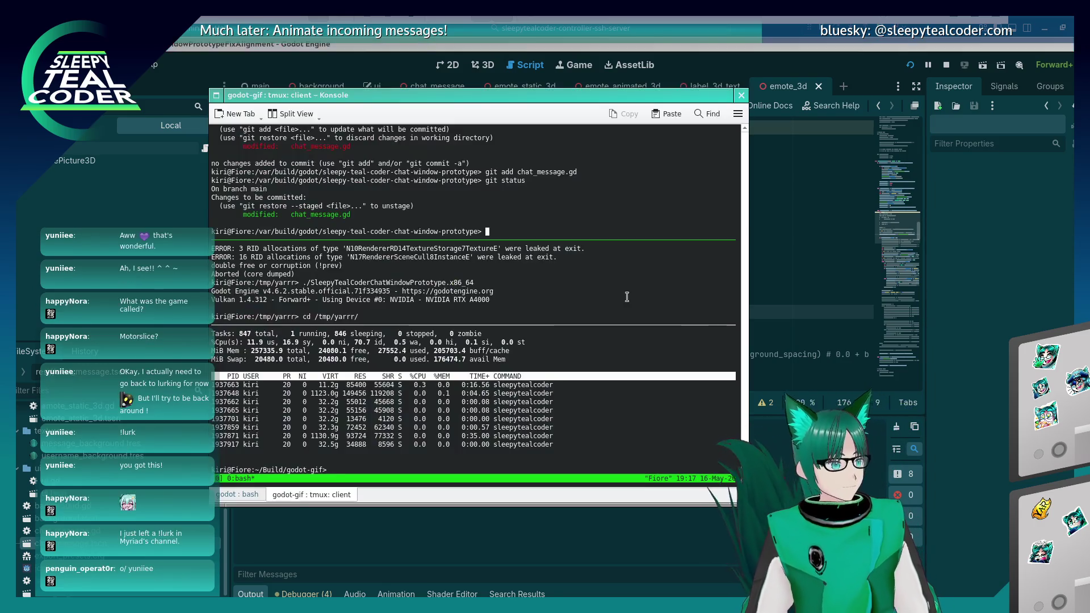
{"action": "key", "text": "alt+Tab"}
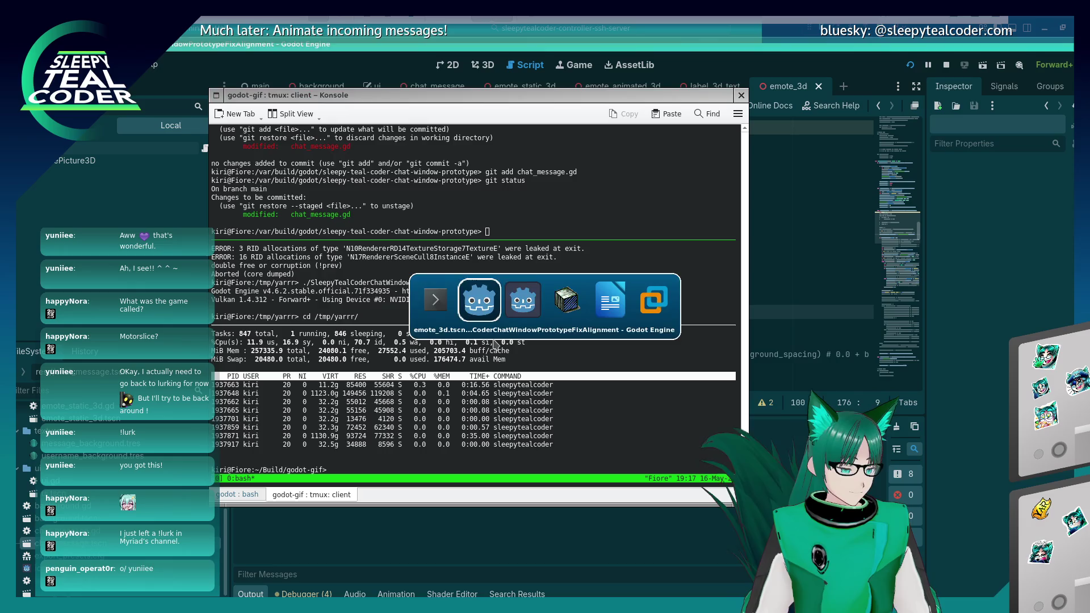
{"action": "key", "text": "alt+Tab"}
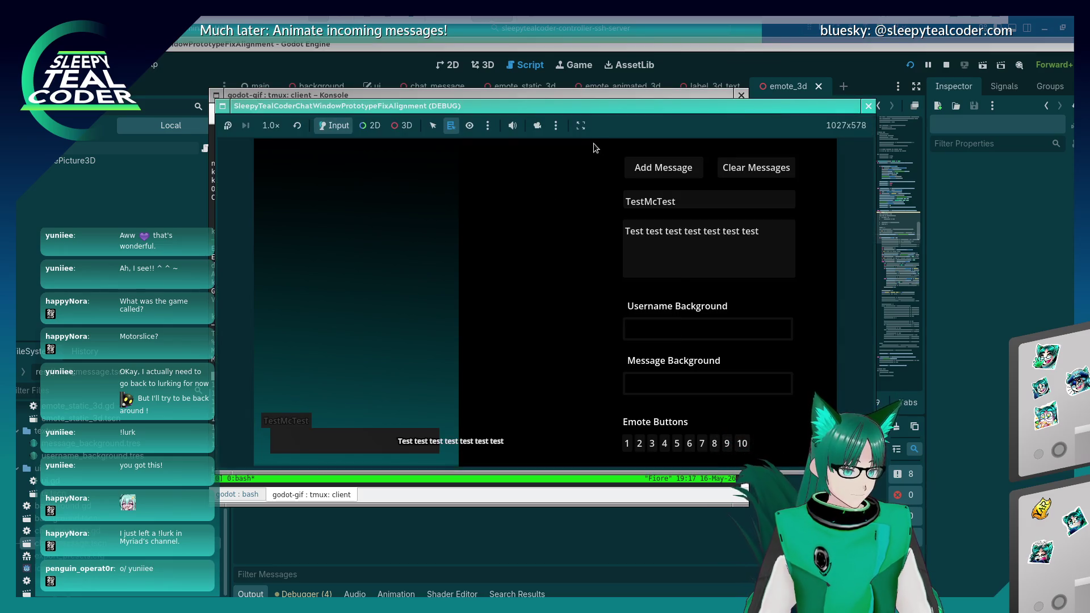
Post a test message, then post one with two emote sprites appended to the text
{"action": "left_click", "coordinate": [651, 169]}
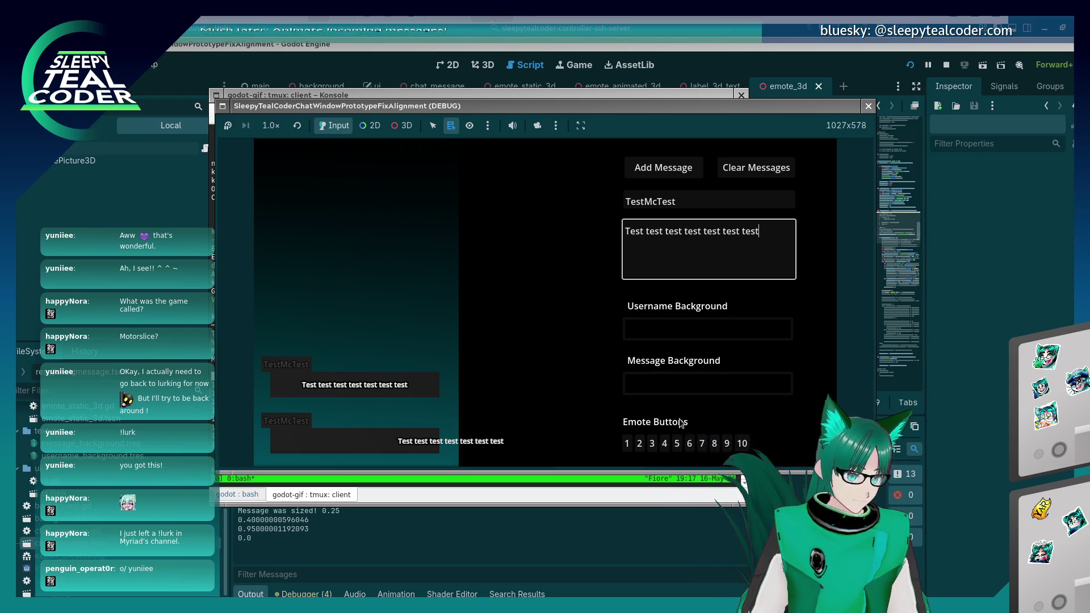
{"action": "left_click", "coordinate": [640, 445]}
{"action": "left_click", "coordinate": [653, 445]}
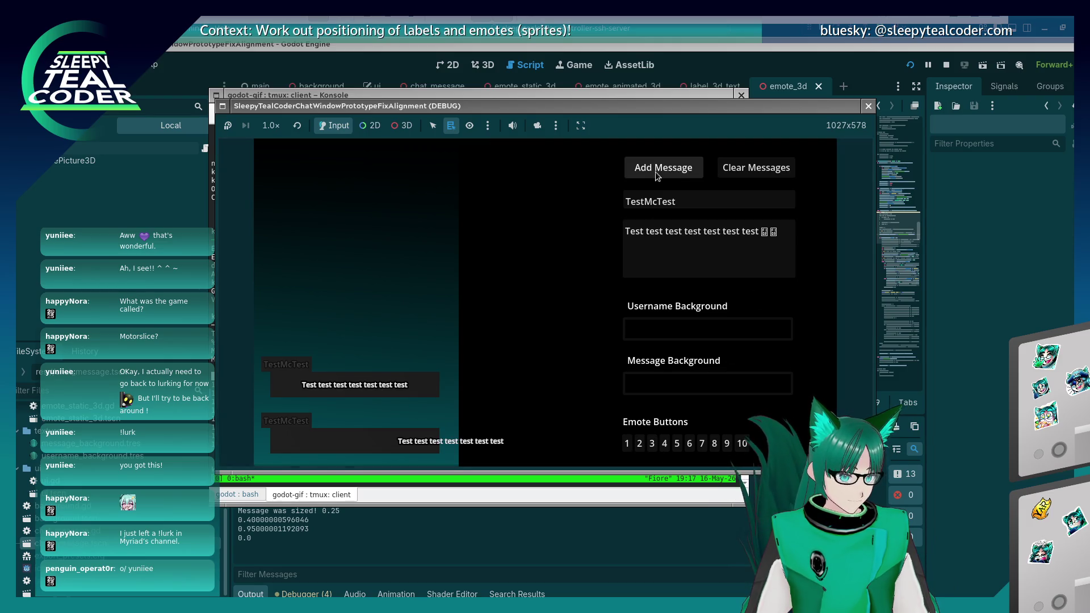
{"action": "left_click", "coordinate": [662, 167]}
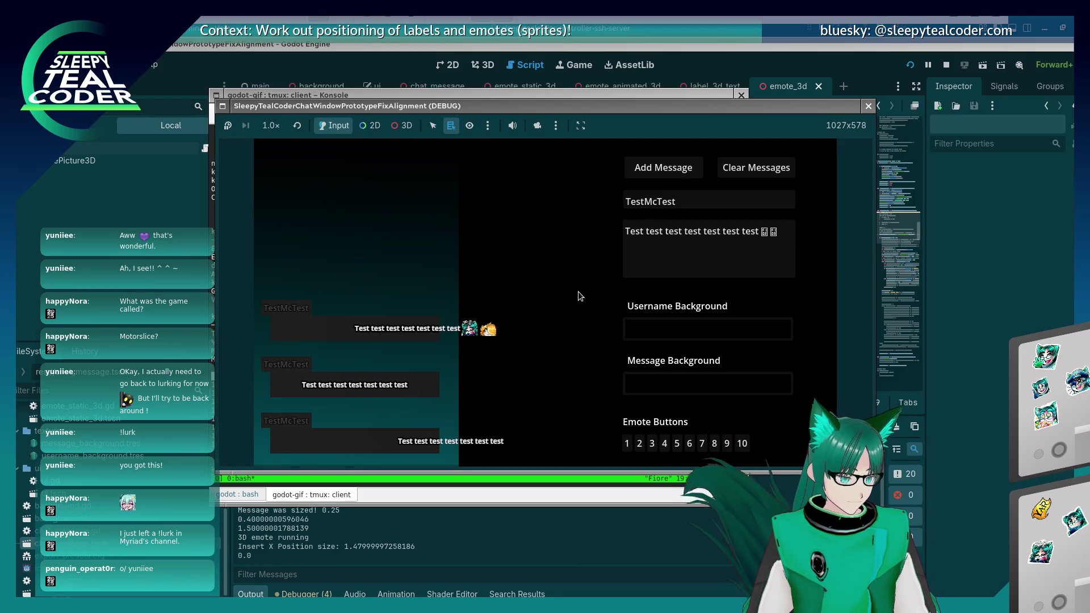
Comment out the MessageParts offset on line 250 of chat_message.gd, save, and rerun the game
{"action": "key", "text": "alt+Tab"}
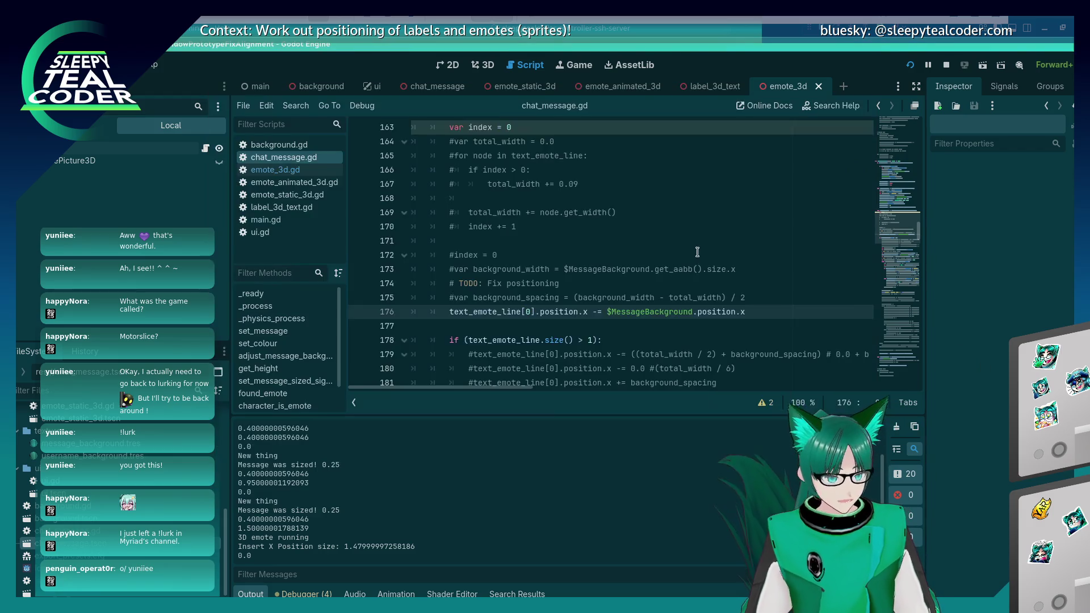
{"action": "scroll", "coordinate": [630, 283], "scroll_direction": "down", "scroll_amount": 20}
{"action": "scroll", "coordinate": [630, 284], "scroll_direction": "down", "scroll_amount": 16}
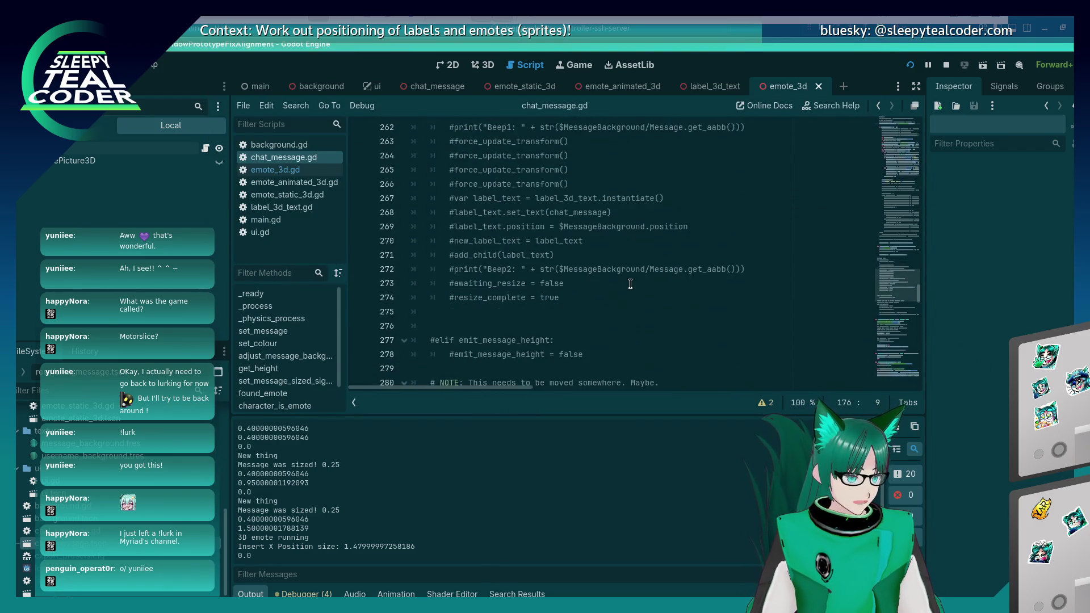
{"action": "scroll", "coordinate": [630, 283], "scroll_direction": "up", "scroll_amount": 16}
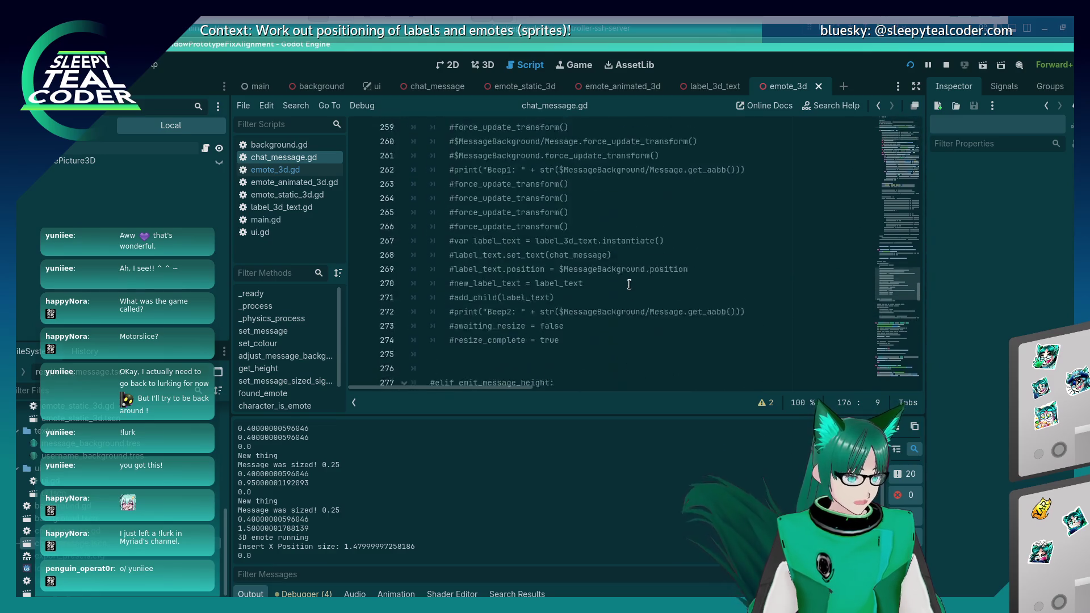
{"action": "left_click", "coordinate": [453, 256]}
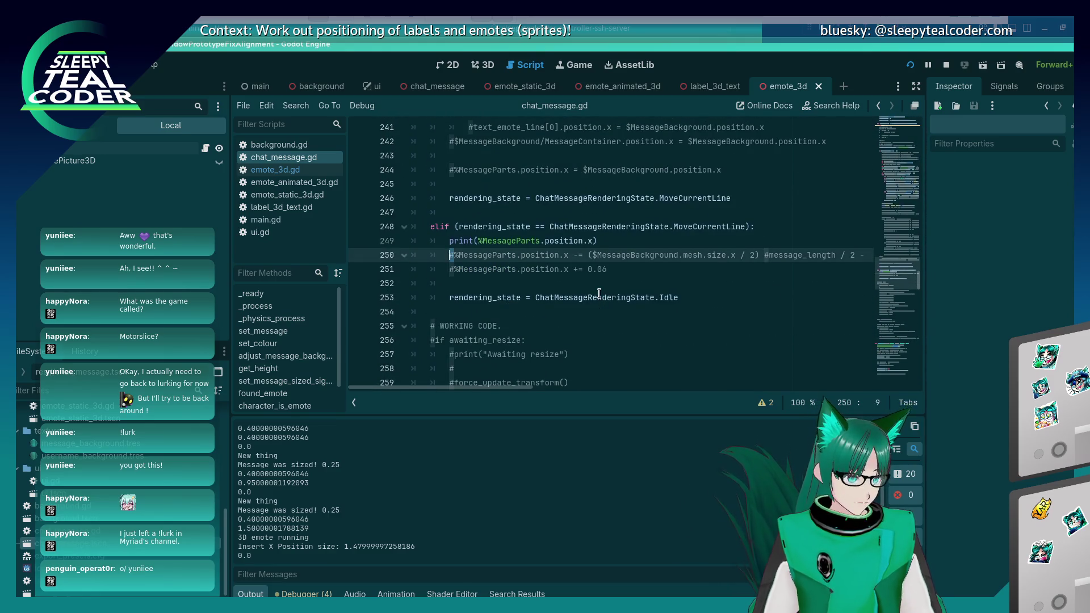
{"action": "key", "text": "BackSpace"}
{"action": "key", "text": "Down"}
{"action": "key", "text": "F5"}
Post the emote message, then post a plain-text message reading 'test'
{"action": "left_click", "coordinate": [650, 169]}
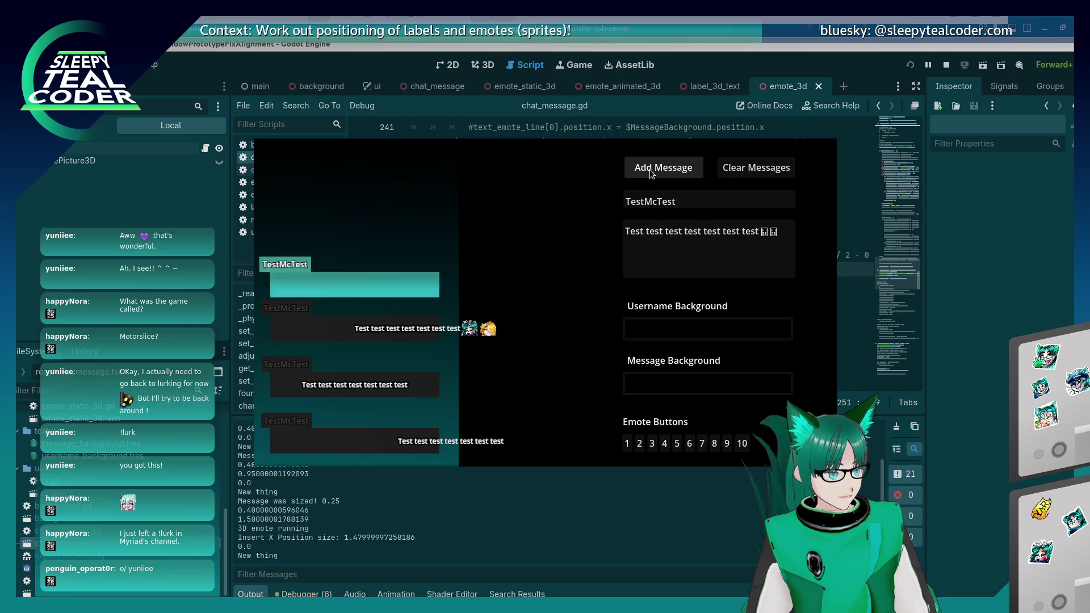
{"action": "key", "text": "BackSpace"}
{"action": "key", "text": "BackSpace"}
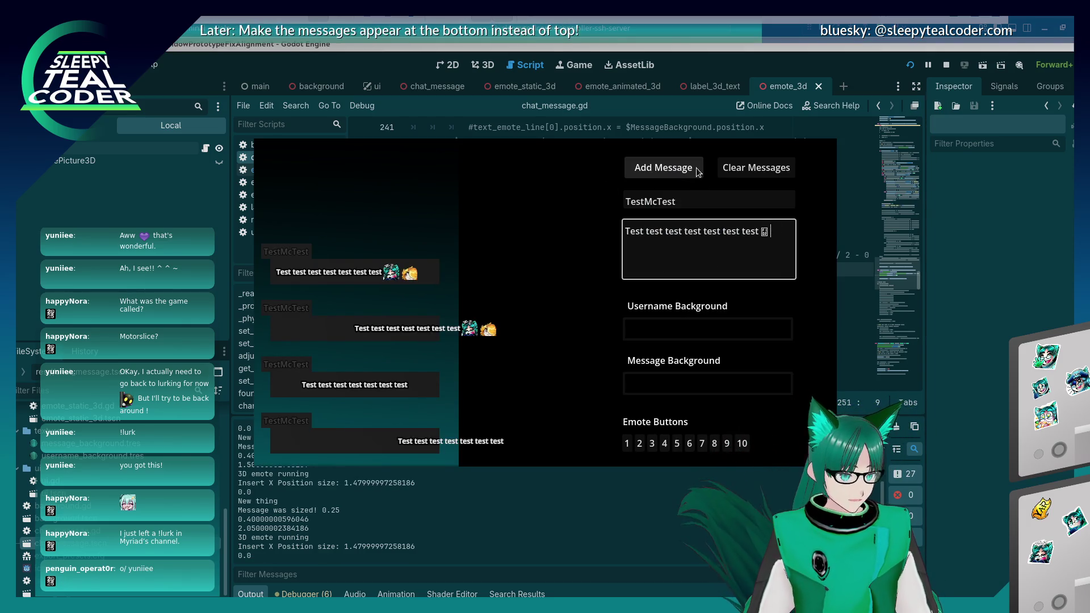
{"action": "type", "text": "test"}
{"action": "left_click", "coordinate": [696, 168]}
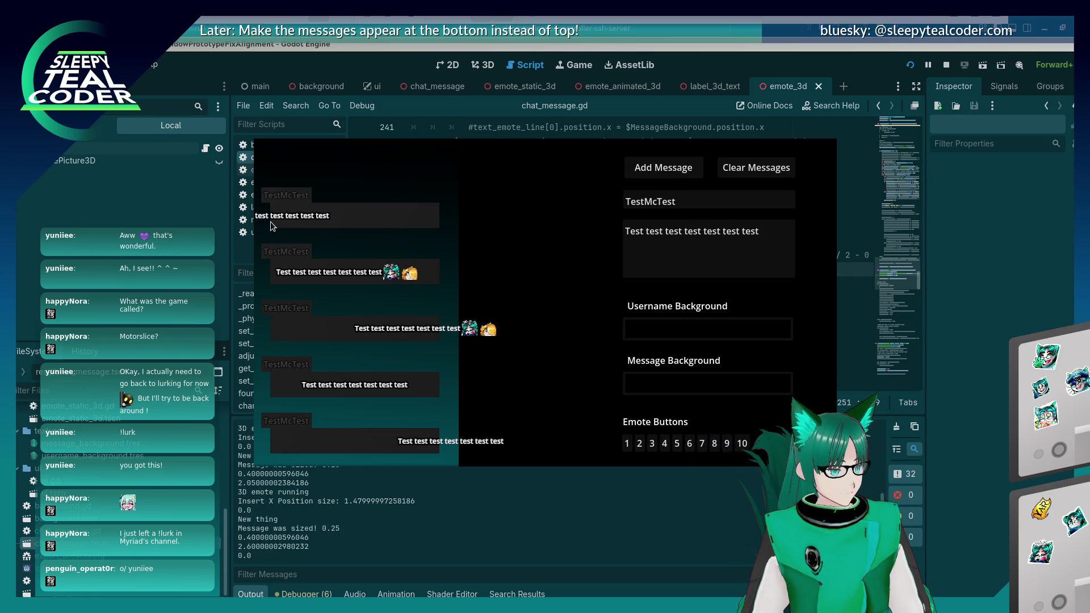
Compose a new message with two emotes followed by 'Y aaarrrrrrrrrrrrrr'
{"action": "left_click", "coordinate": [748, 233]}
{"action": "left_click", "coordinate": [779, 238]}
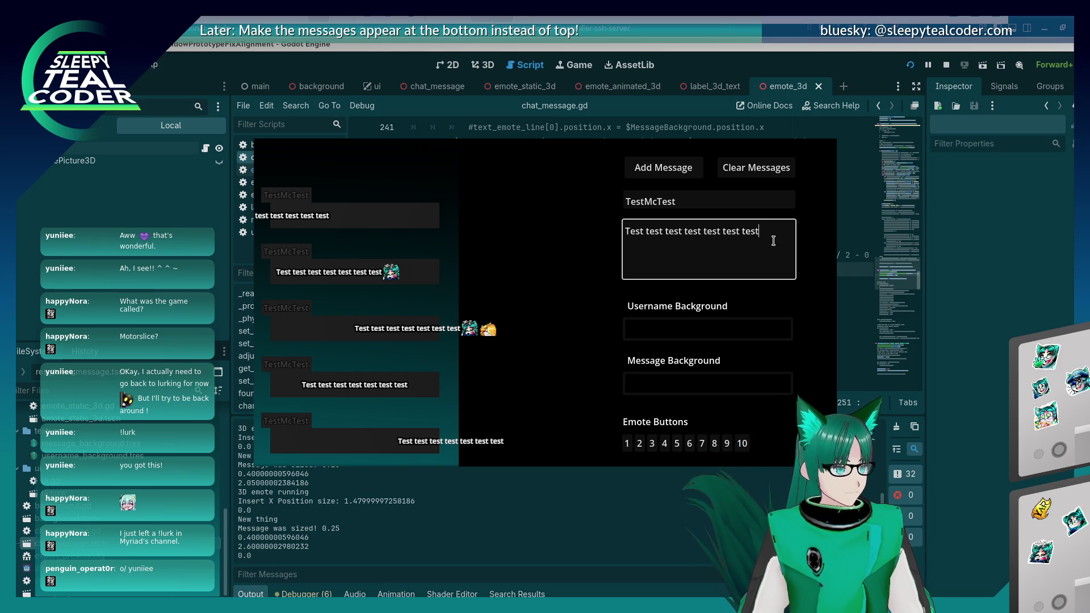
{"action": "left_click", "coordinate": [663, 447]}
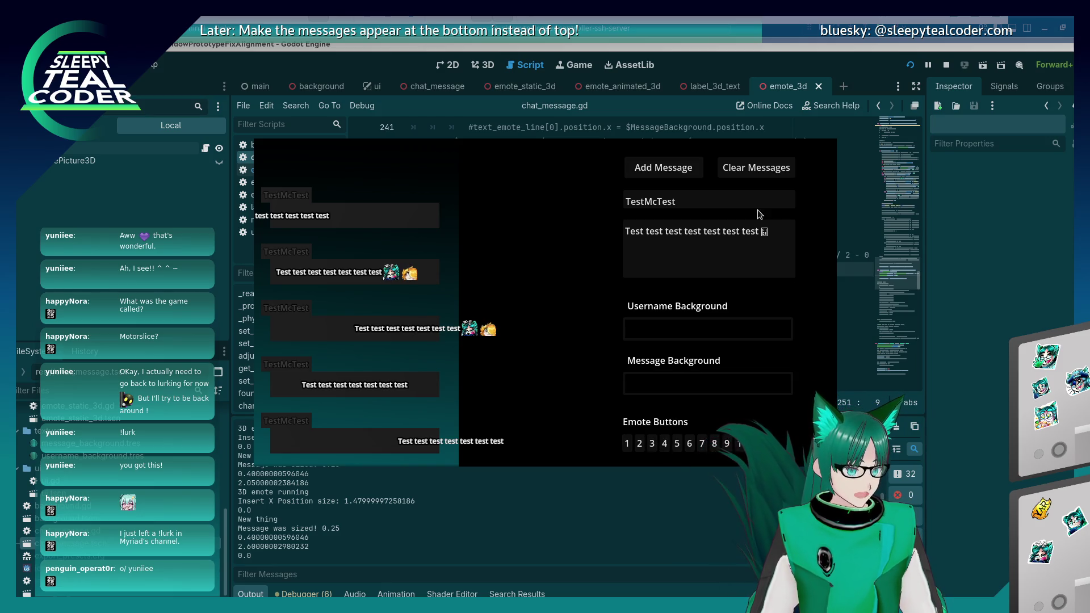
{"action": "left_click", "coordinate": [664, 443]}
{"action": "left_click", "coordinate": [752, 240]}
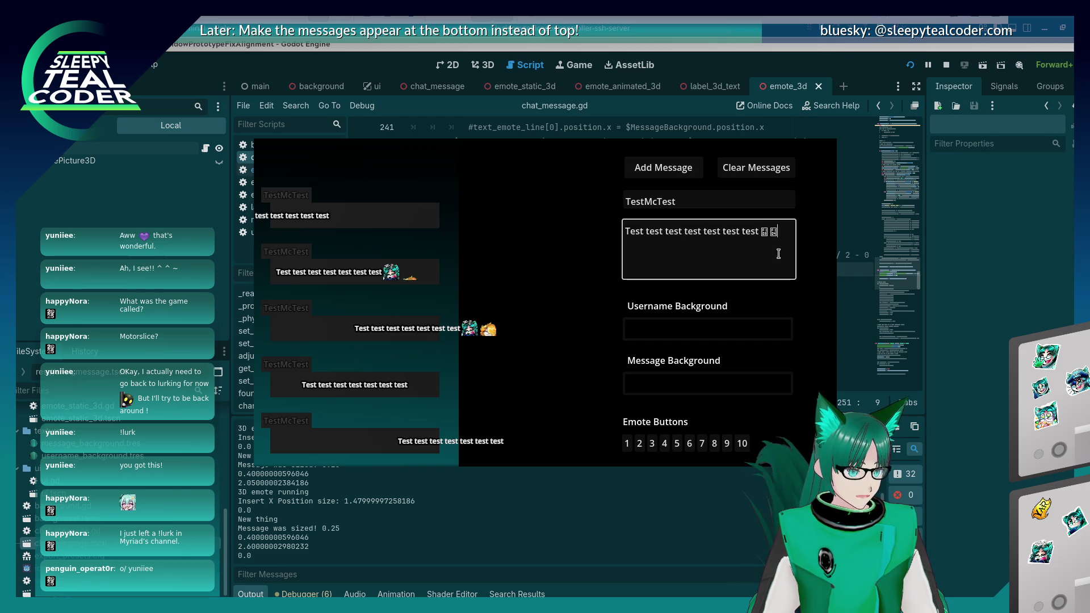
{"action": "type", "text": "Y aaarrrrrrrrrrrrrr"}
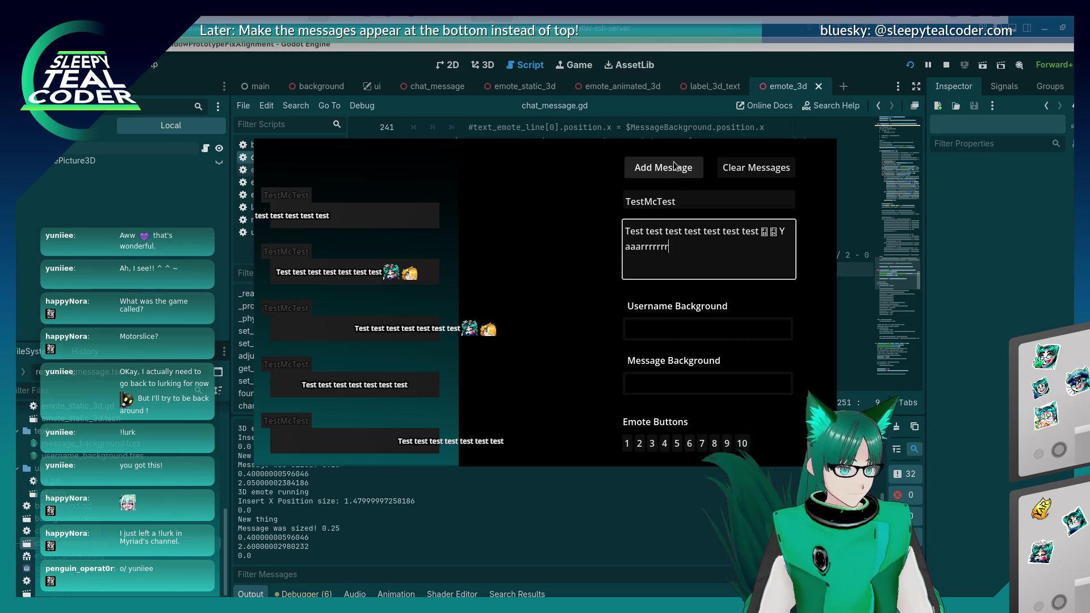
Append two more emotes and 'Aaaarrrr', then post the mixed text-and-emote message
{"action": "left_click", "coordinate": [687, 446]}
{"action": "left_click", "coordinate": [686, 447]}
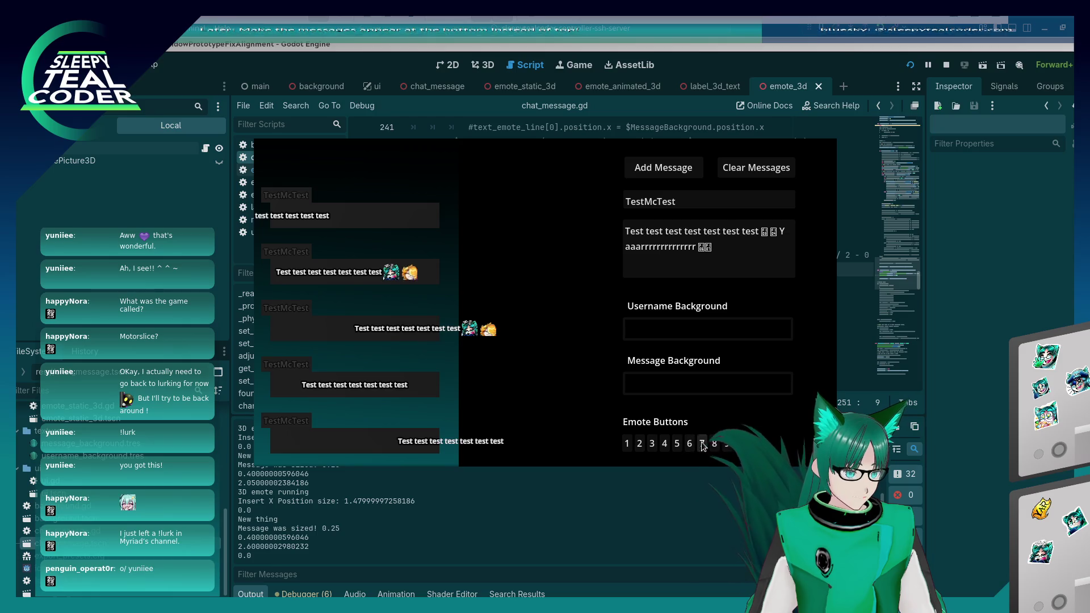
{"action": "left_click", "coordinate": [725, 261]}
{"action": "type", "text": "Aaaarrrr"}
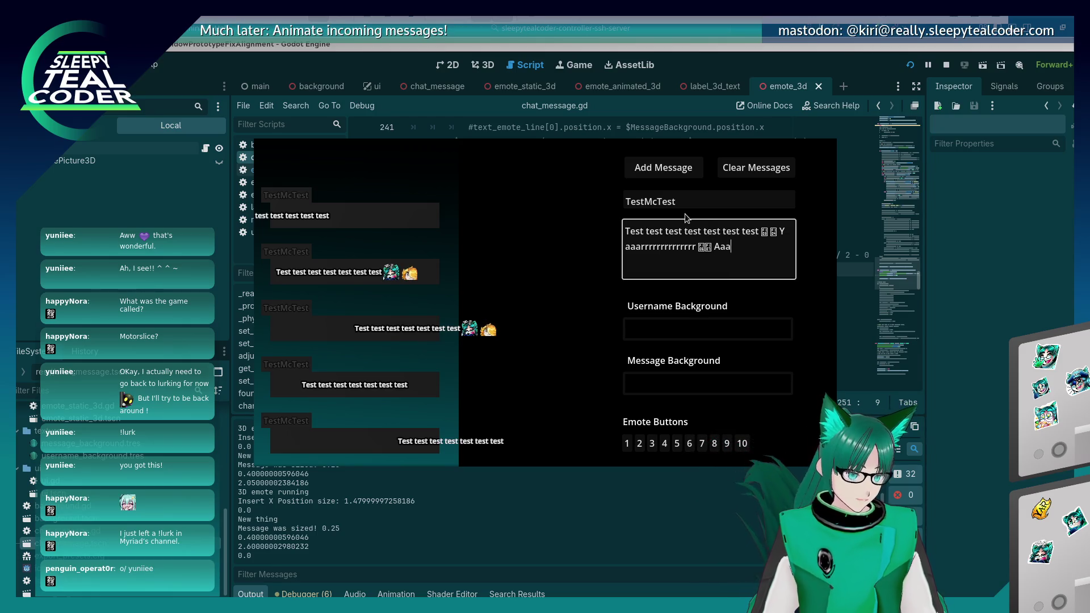
{"action": "left_click", "coordinate": [663, 168]}
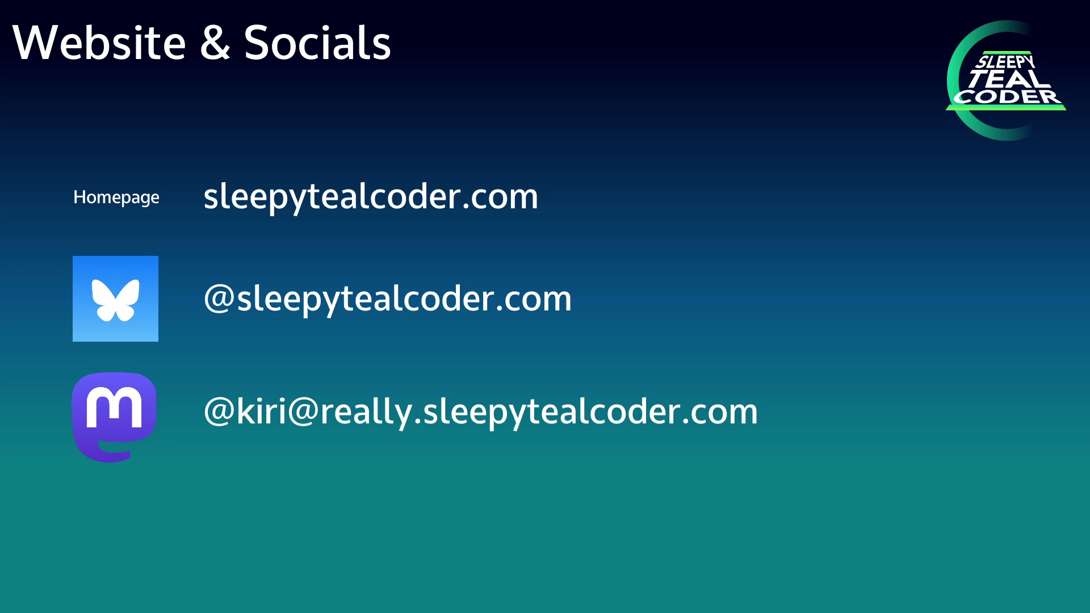
Advance from the Website & Socials slide to the supporters slide with four avatars
{"action": "key", "text": "Right"}
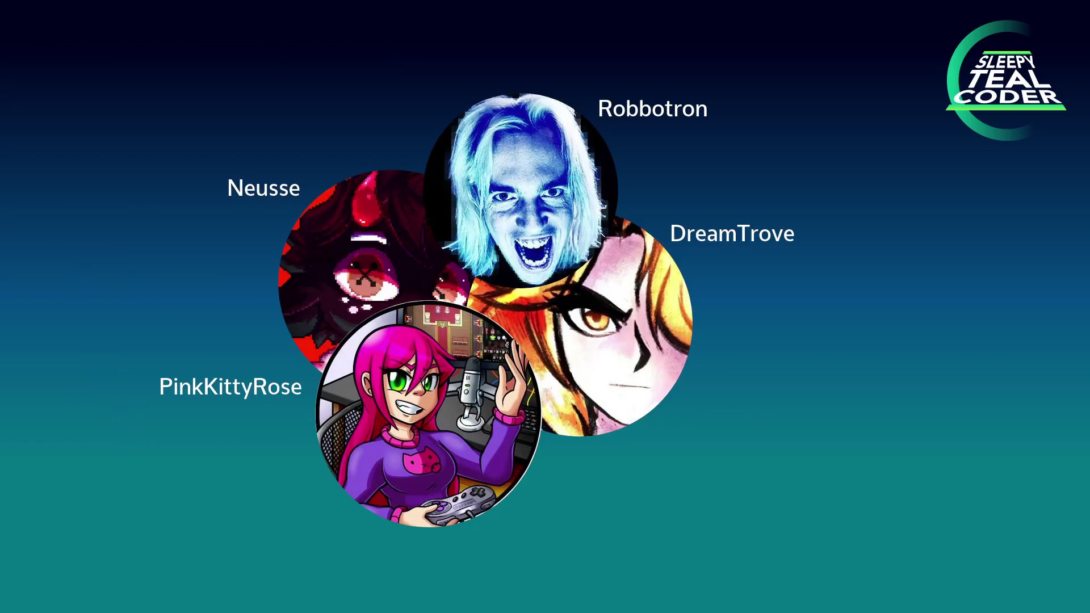